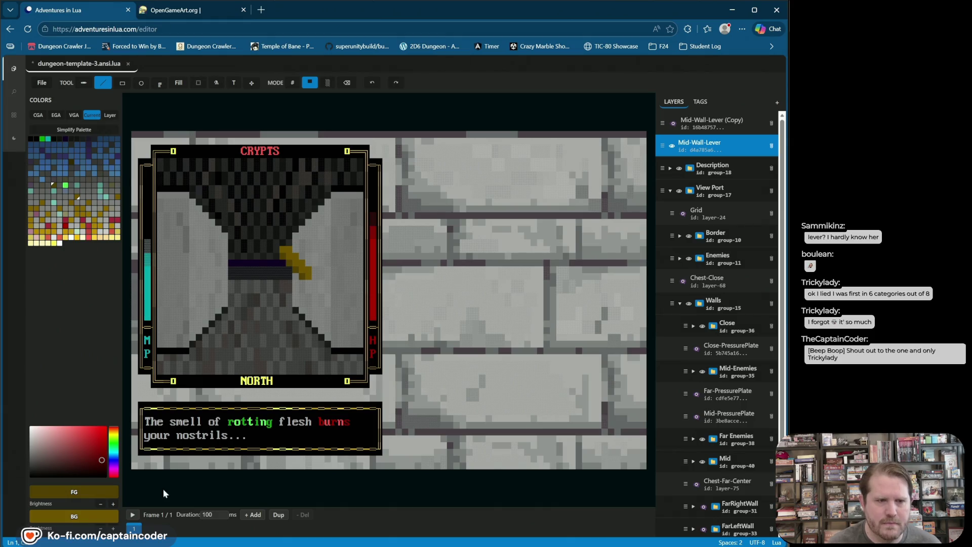
# Step: Brighten the foreground colour a step, paint a lever cell, and save the dungeon template
pyautogui.click(113, 505)
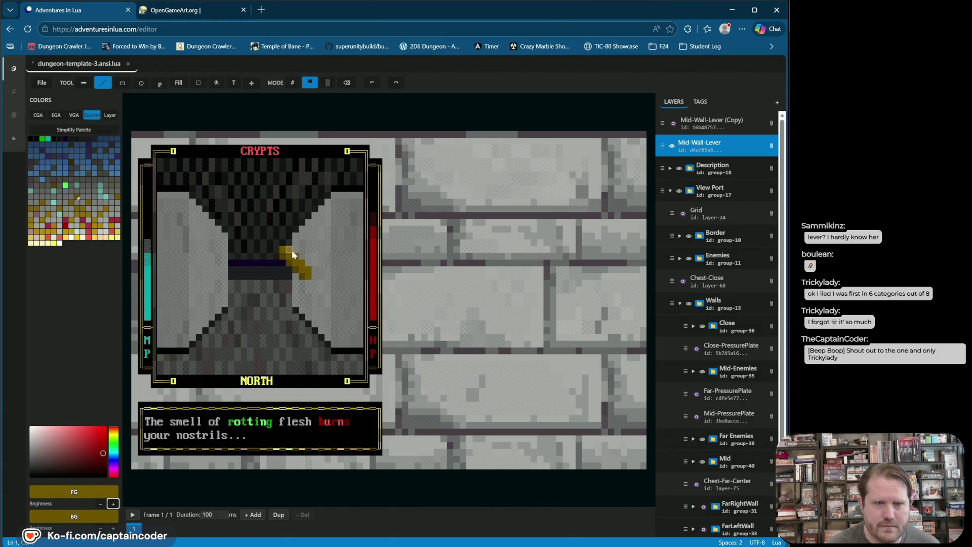
pyautogui.click(308, 271)
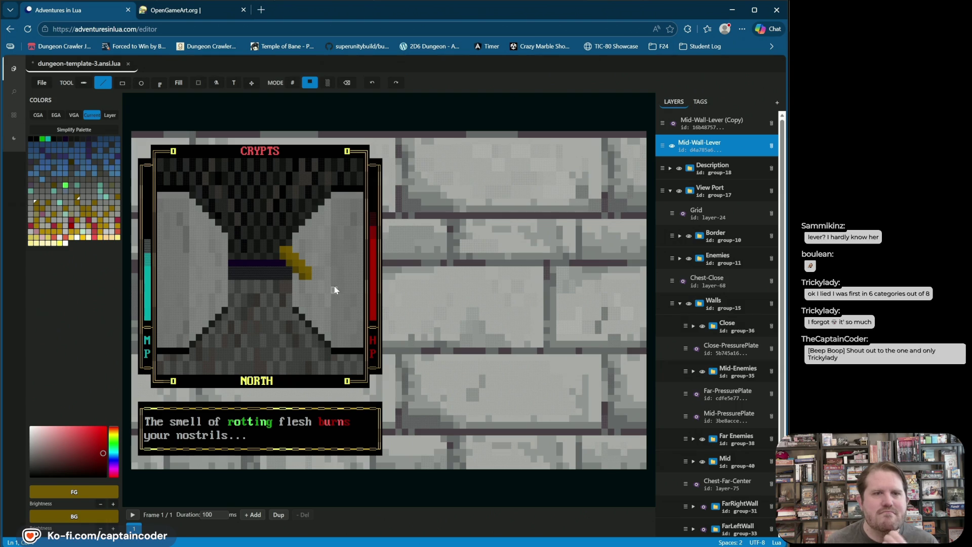
pyautogui.click(679, 137)
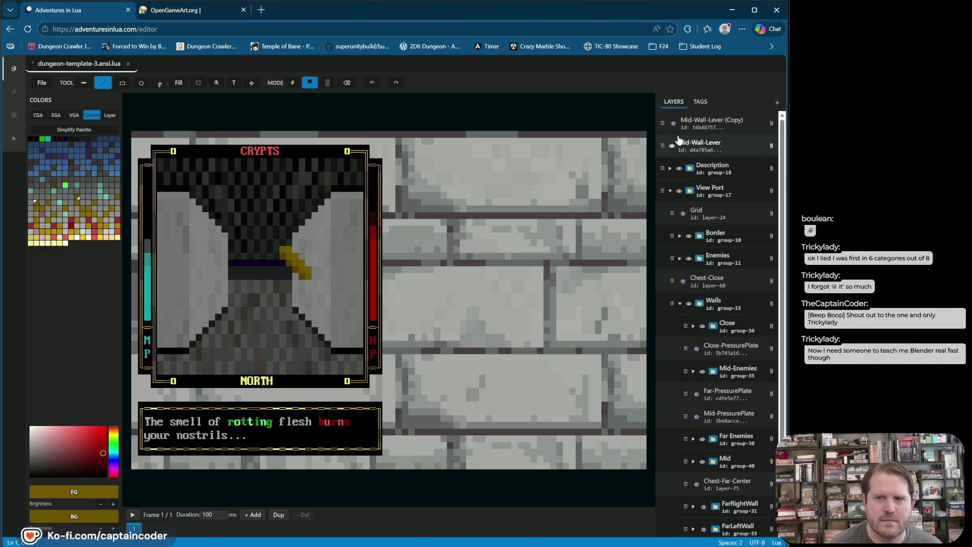
pyautogui.click(678, 139)
pyautogui.click(672, 142)
pyautogui.hotkey('ctrl', 's')
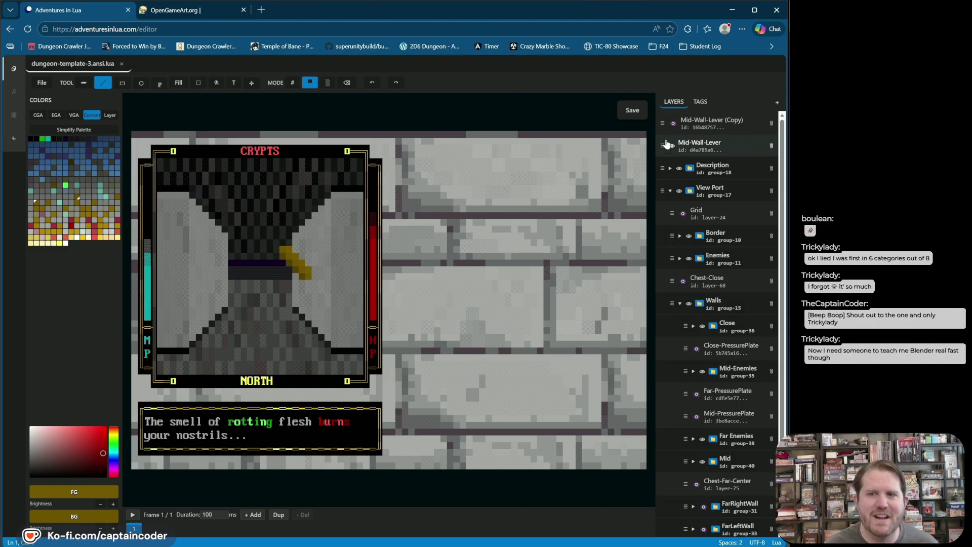
# Step: Compare the raised Mid-Wall-Lever with its lowered copy, leaving only the copy visible
pyautogui.click(703, 140)
pyautogui.click(682, 150)
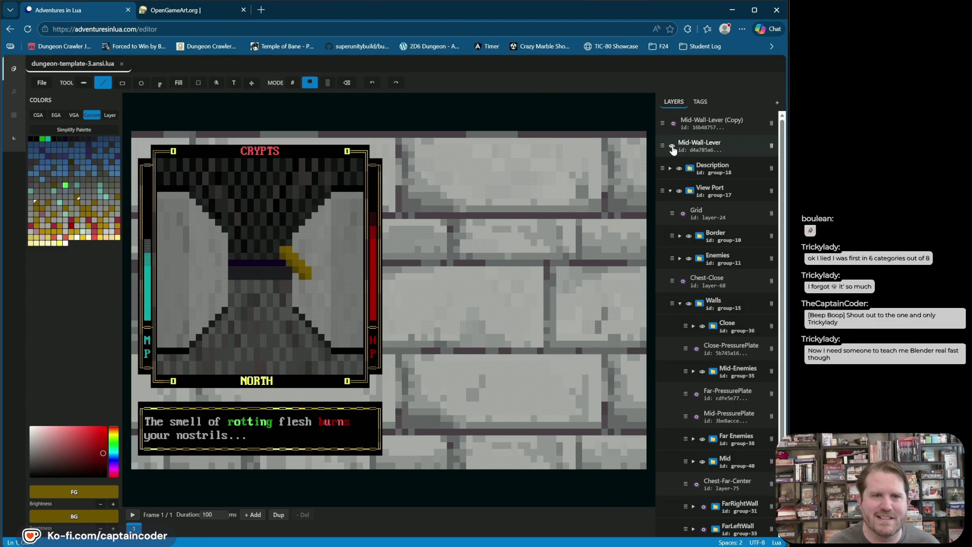
pyautogui.click(673, 147)
pyautogui.click(672, 123)
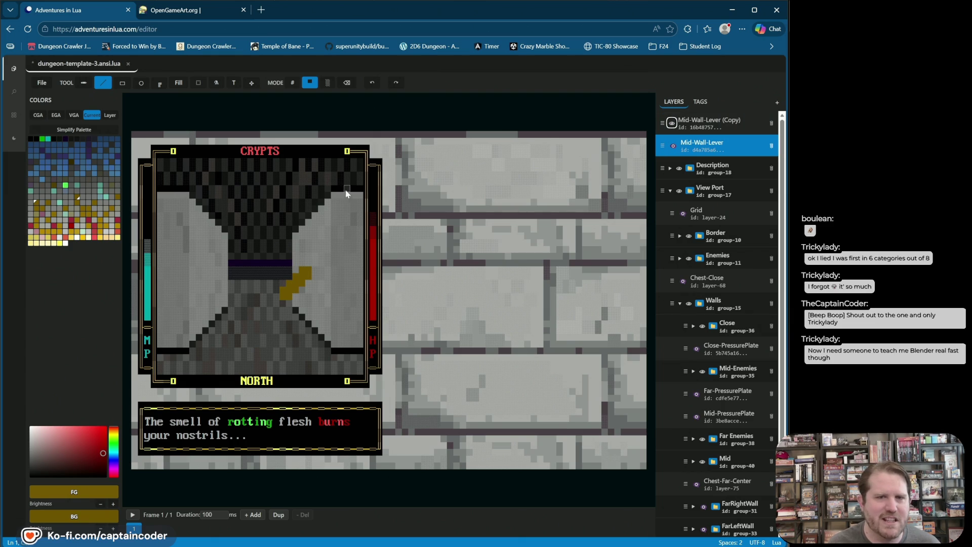
pyautogui.click(673, 146)
pyautogui.click(673, 145)
pyautogui.click(673, 146)
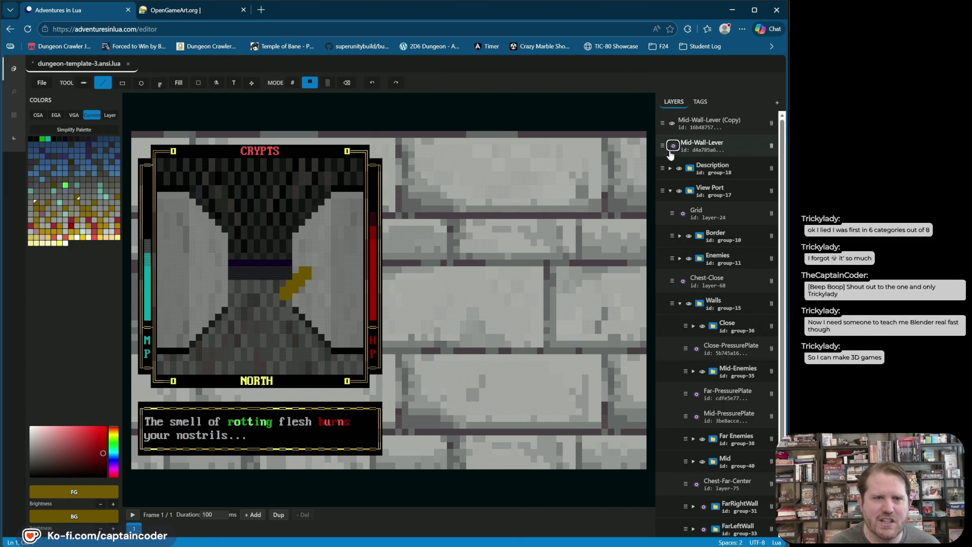
pyautogui.click(673, 146)
pyautogui.click(672, 124)
pyautogui.click(672, 123)
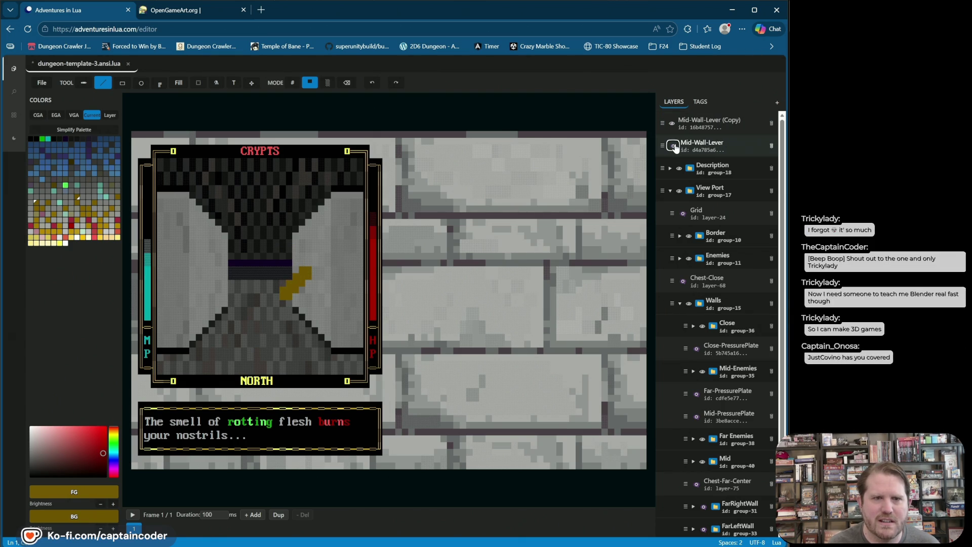
pyautogui.click(672, 145)
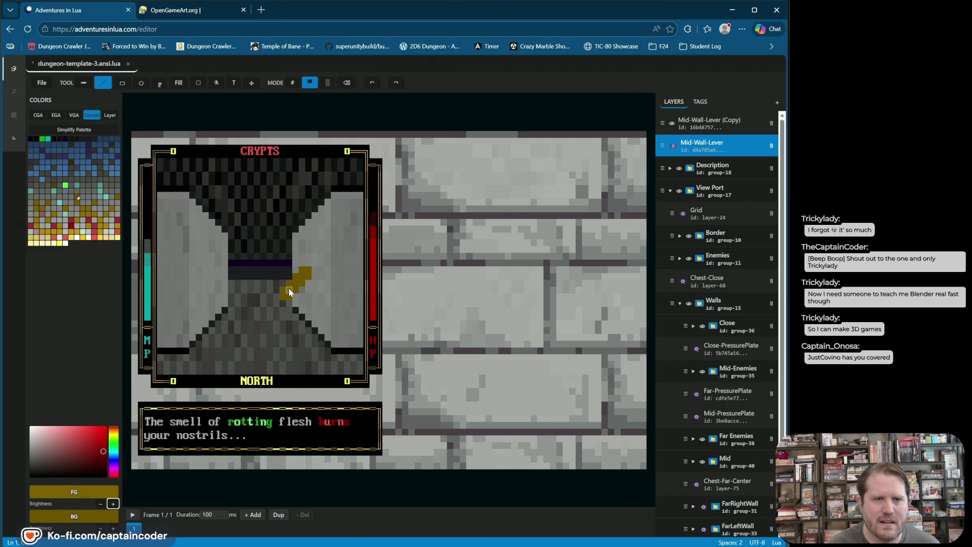
# Step: Repaint the lowered lever's tip cells in a darker olive, undoing and redoing a stray stroke
pyautogui.click(302, 267)
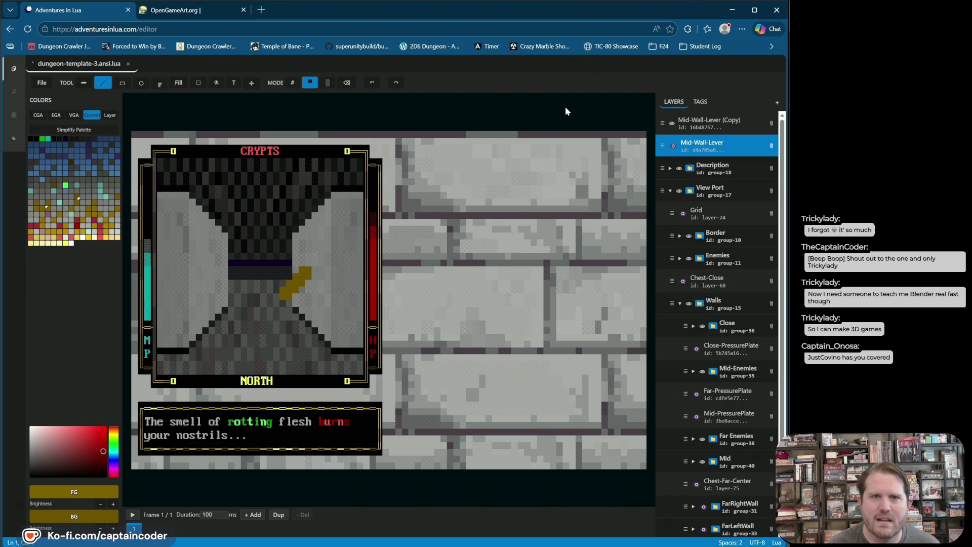
pyautogui.click(373, 82)
pyautogui.click(372, 82)
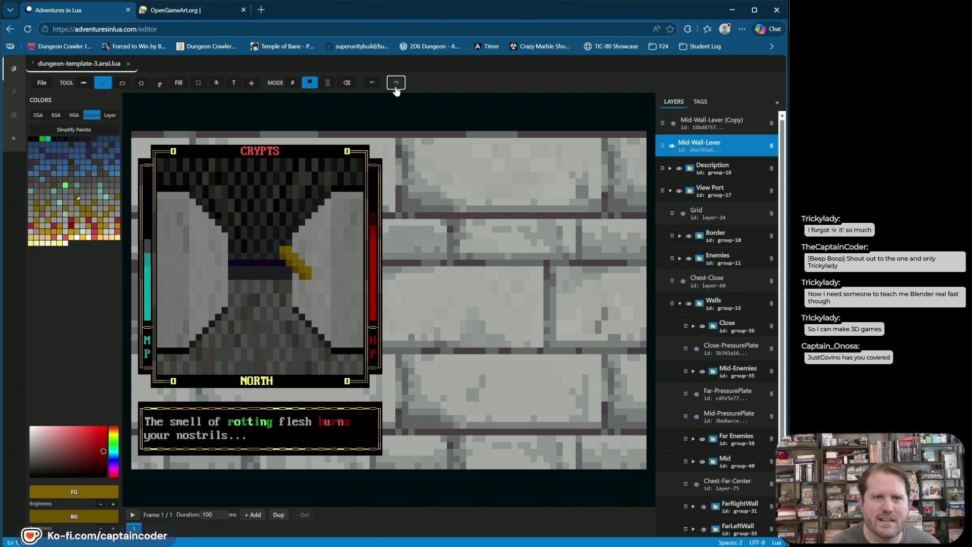
pyautogui.click(395, 83)
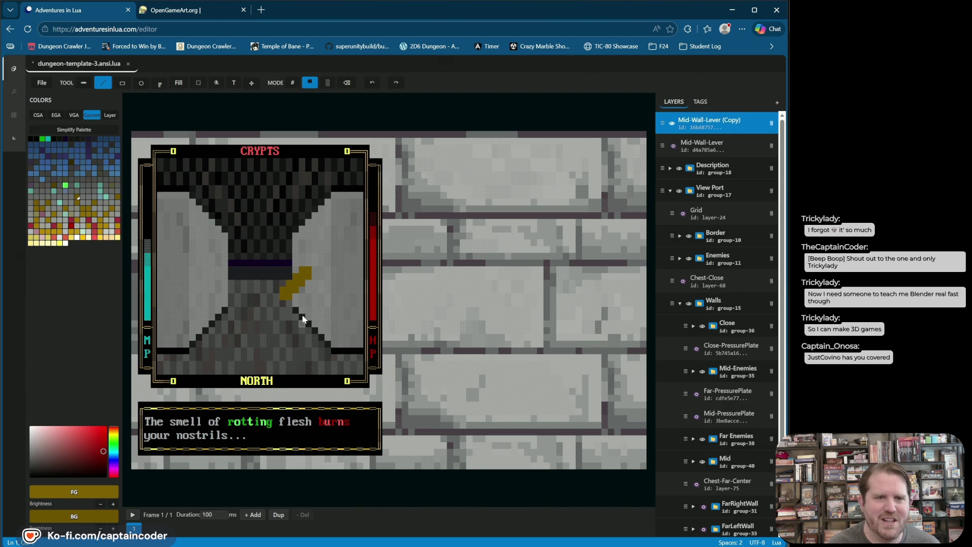
pyautogui.click(303, 271)
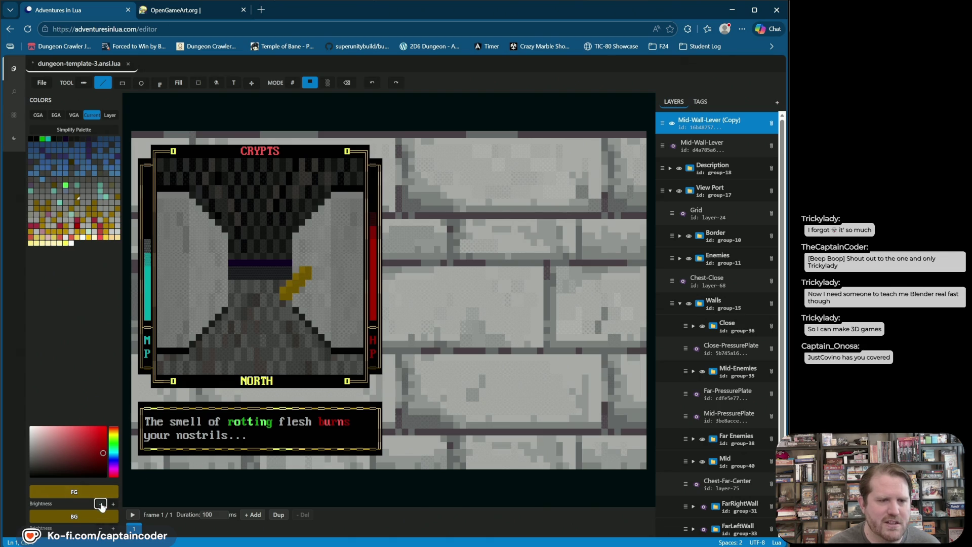
pyautogui.click(102, 514)
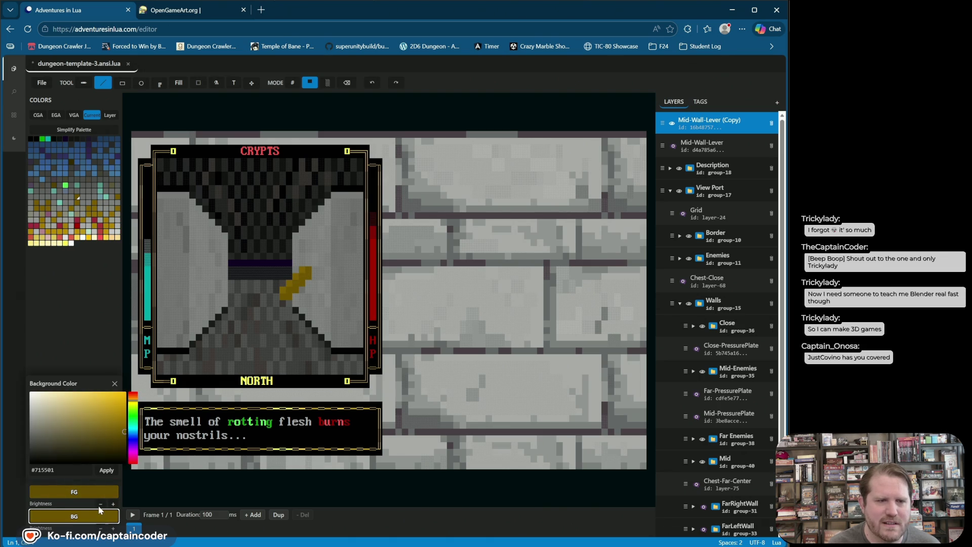
pyautogui.click(100, 504)
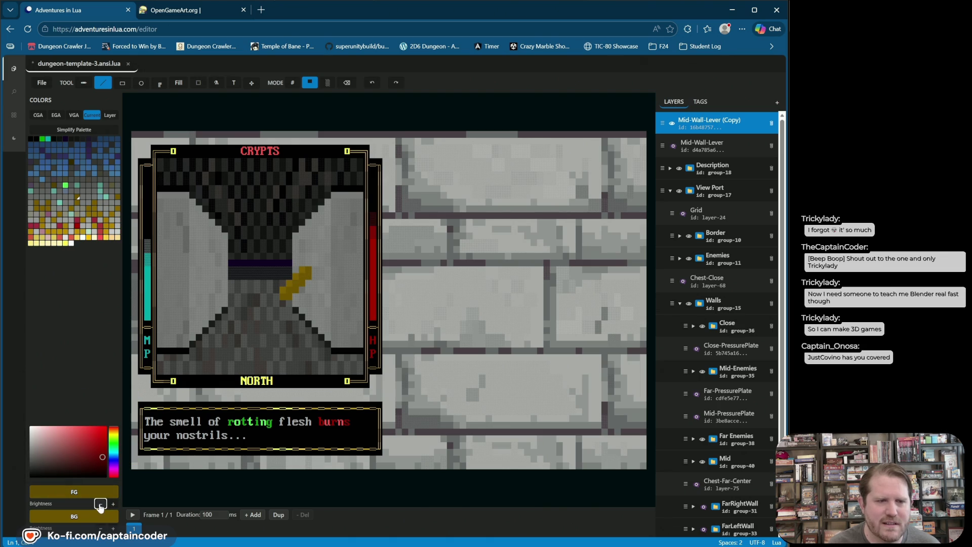
pyautogui.click(310, 272)
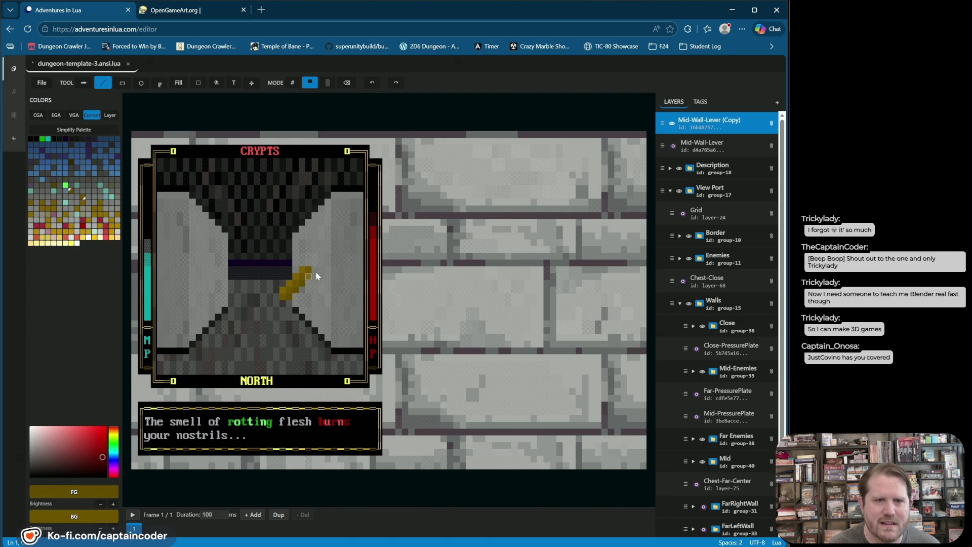
# Step: Hide the lowered lever copy, show Mid-Wall-Lever, and open a new browser tab
pyautogui.click(672, 124)
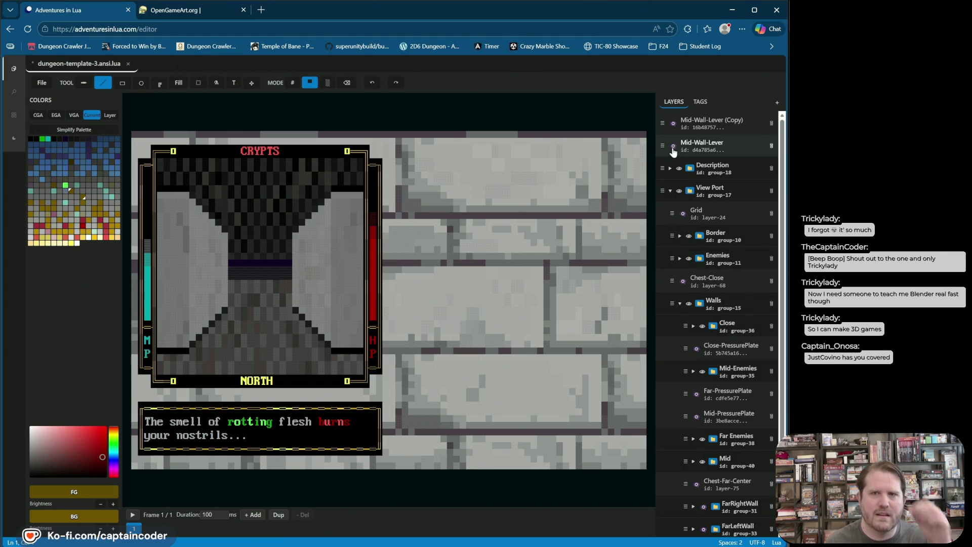
pyautogui.click(671, 146)
pyautogui.click(260, 10)
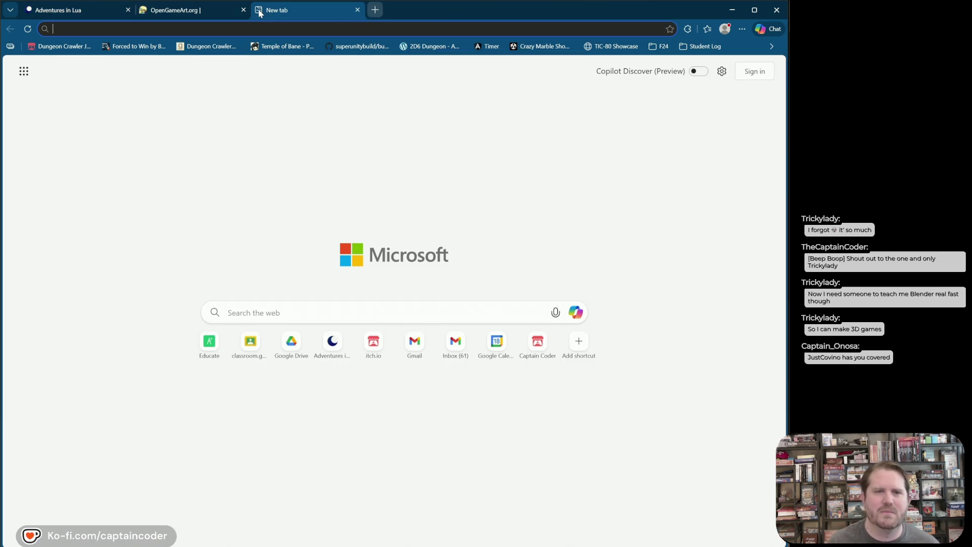
# Step: Search the web for 'lever', browse the wall lever images, and return to the editor tab
pyautogui.write('lever')
pyautogui.press('Return')
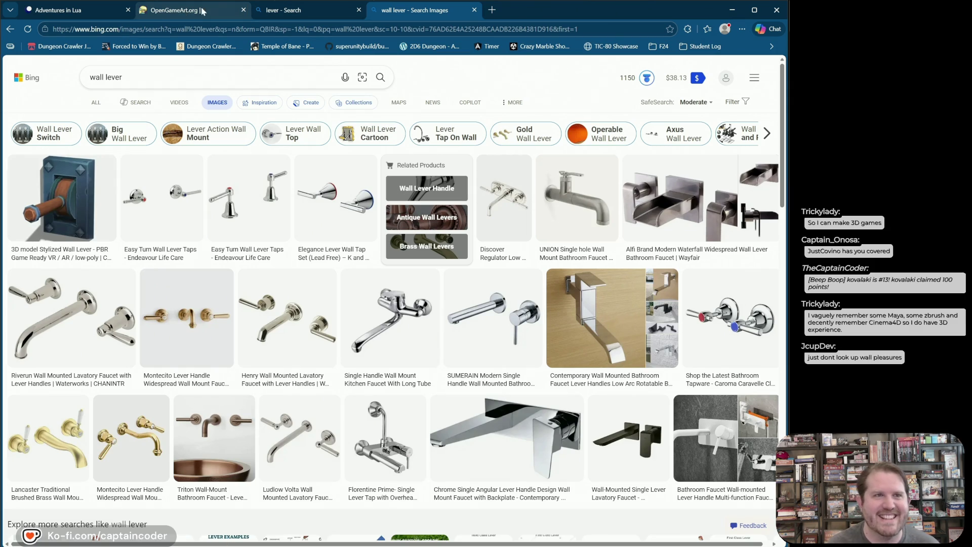
pyautogui.click(69, 12)
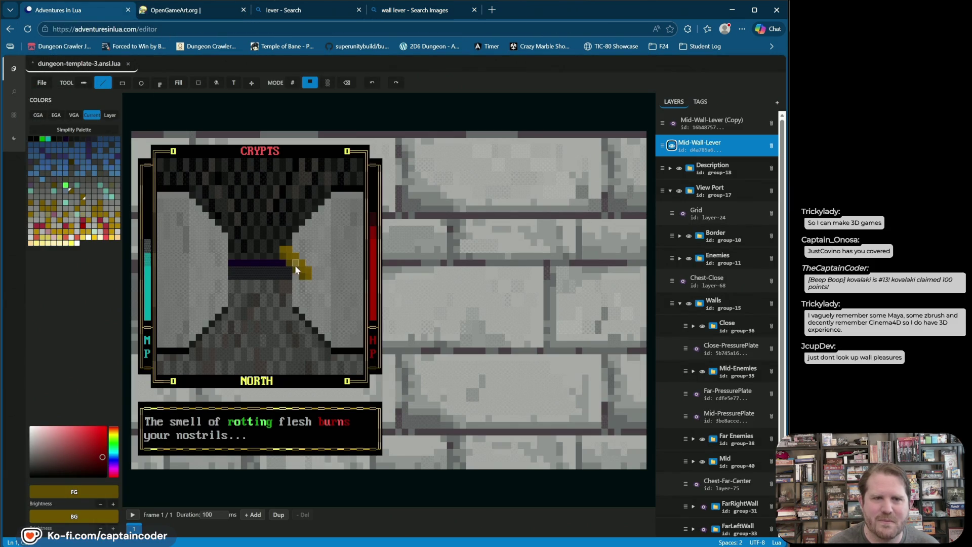
# Step: Put the Mid-Wall-Lever (Copy) layer into a new group folder named Mid-Right-Lever
pyautogui.click(673, 147)
pyautogui.click(673, 148)
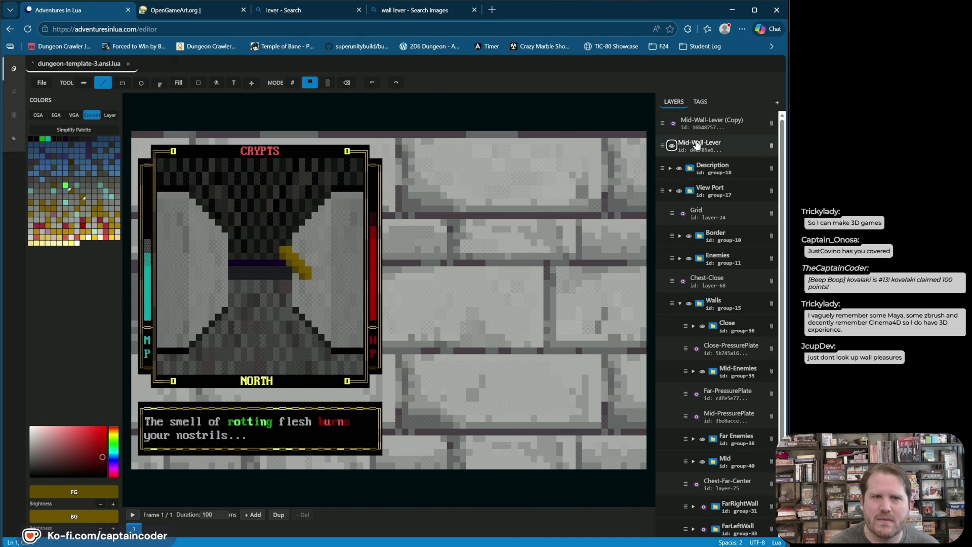
pyautogui.click(697, 145)
pyautogui.click(672, 122)
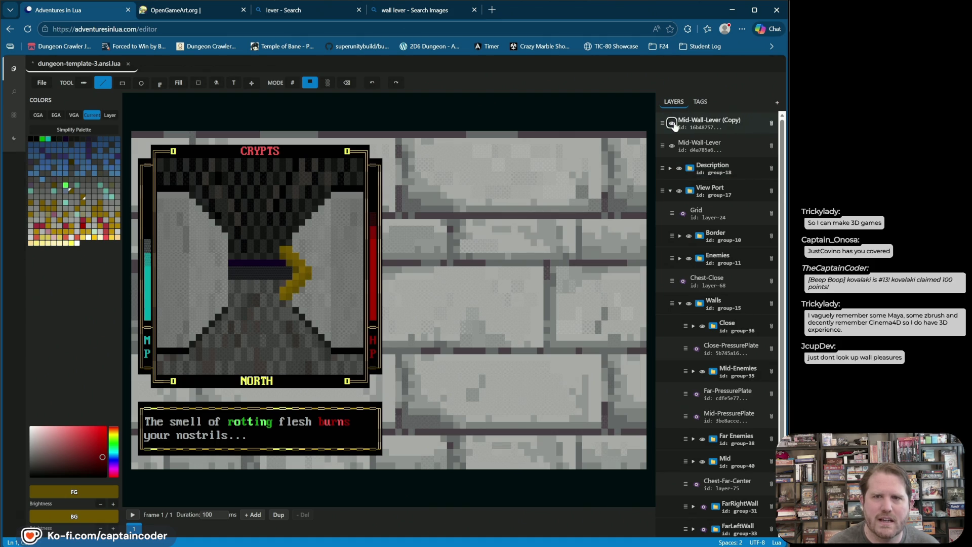
pyautogui.click(674, 123)
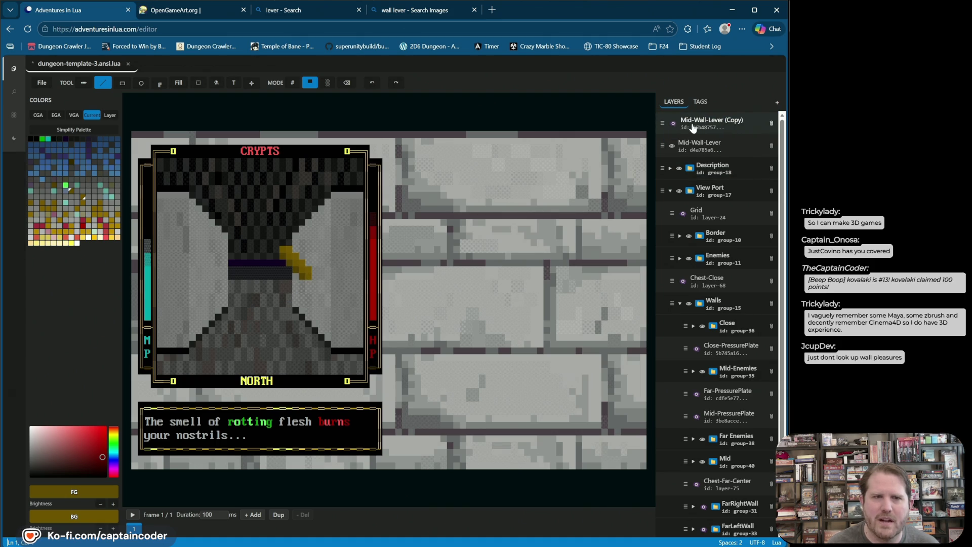
pyautogui.moveTo(692, 126); pyautogui.dragTo(737, 145)
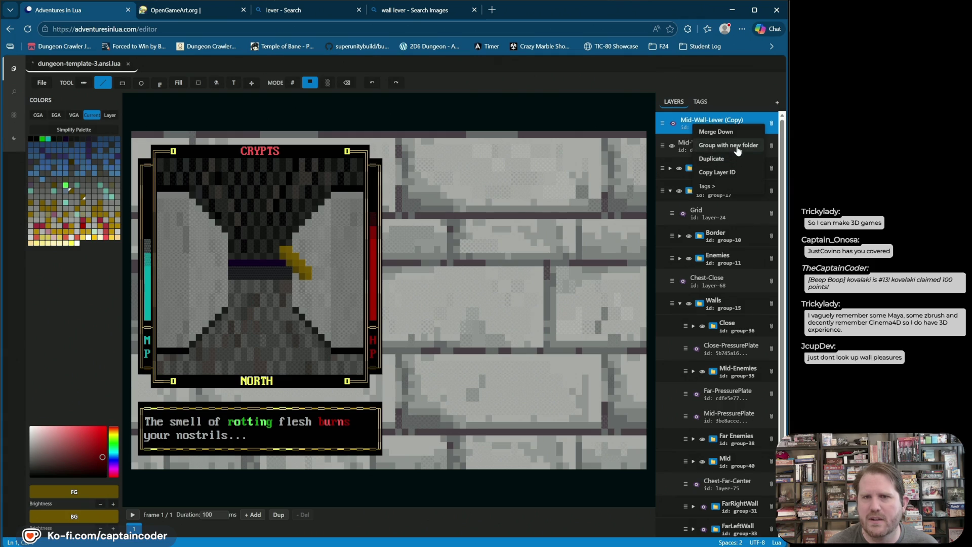
pyautogui.doubleClick(715, 122)
pyautogui.write('Mid-Wall-Lever')
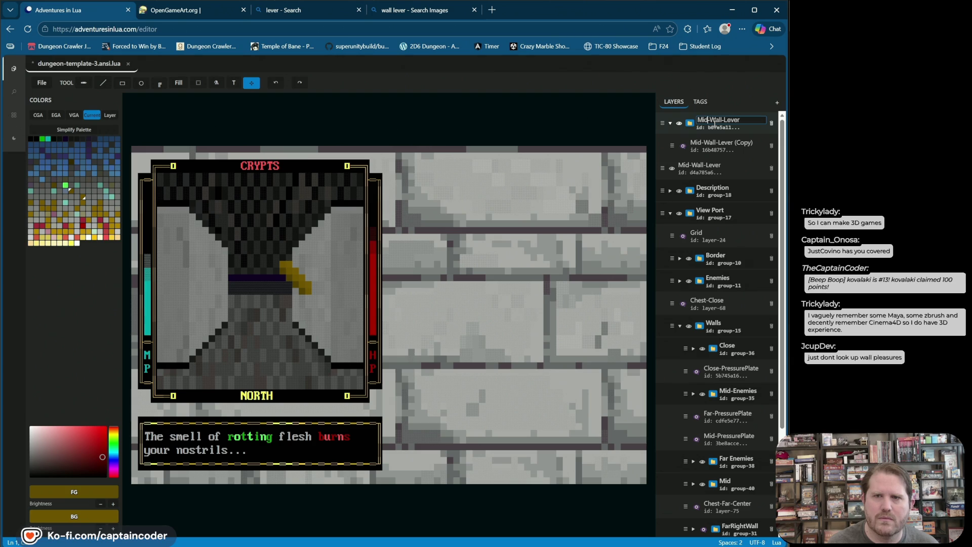
pyautogui.write('Right-')
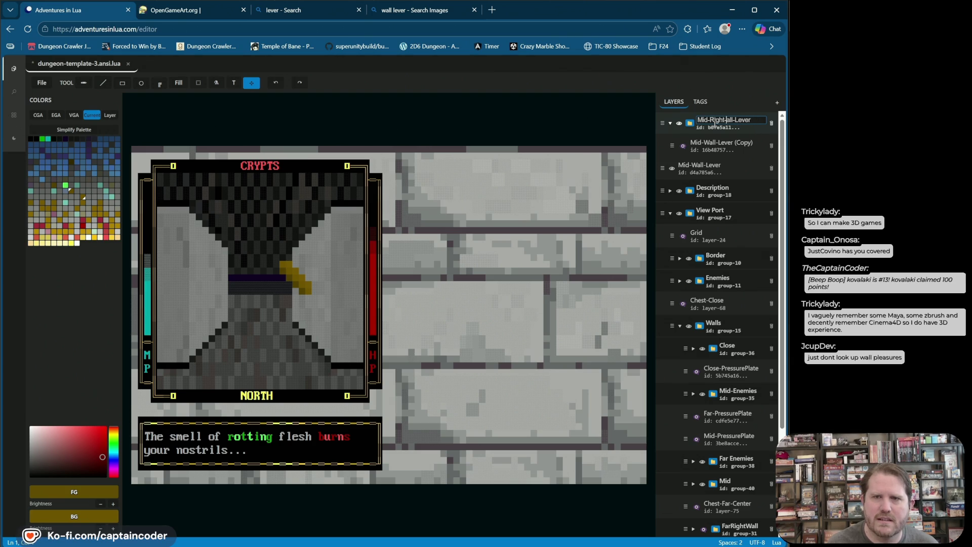
pyautogui.press('Return')
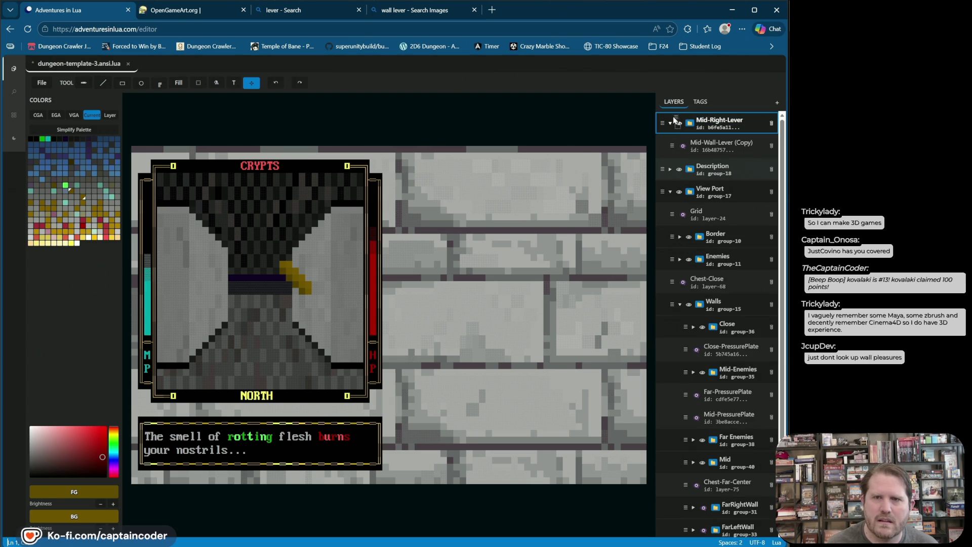
# Step: Move Mid-Wall-Lever into the Mid-Right-Lever group and rename the two lever layers Up and Down
pyautogui.moveTo(659, 169); pyautogui.dragTo(674, 120)
pyautogui.click(707, 145)
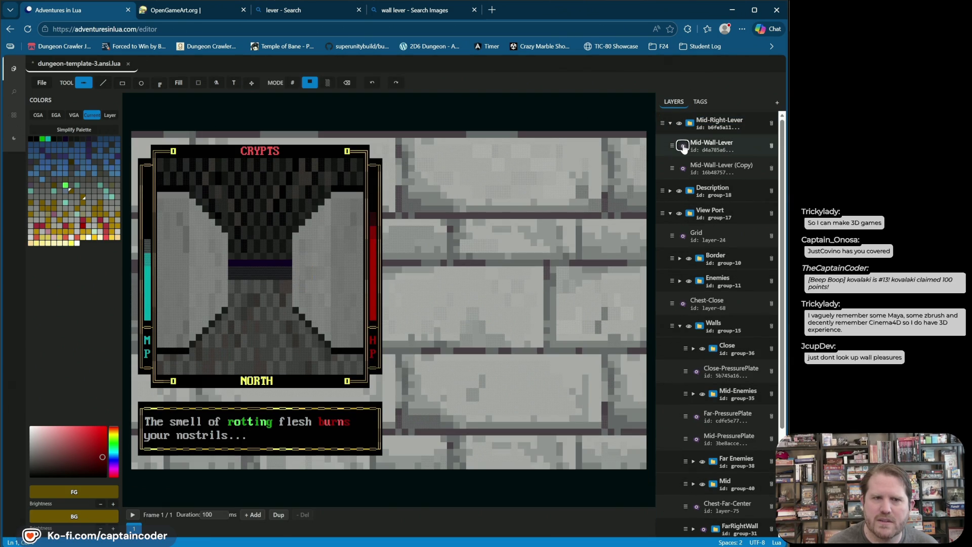
pyautogui.doubleClick(719, 144)
pyautogui.hotkey('ctrl', 'a')
pyautogui.write('Up')
pyautogui.press('Return')
pyautogui.click(719, 165)
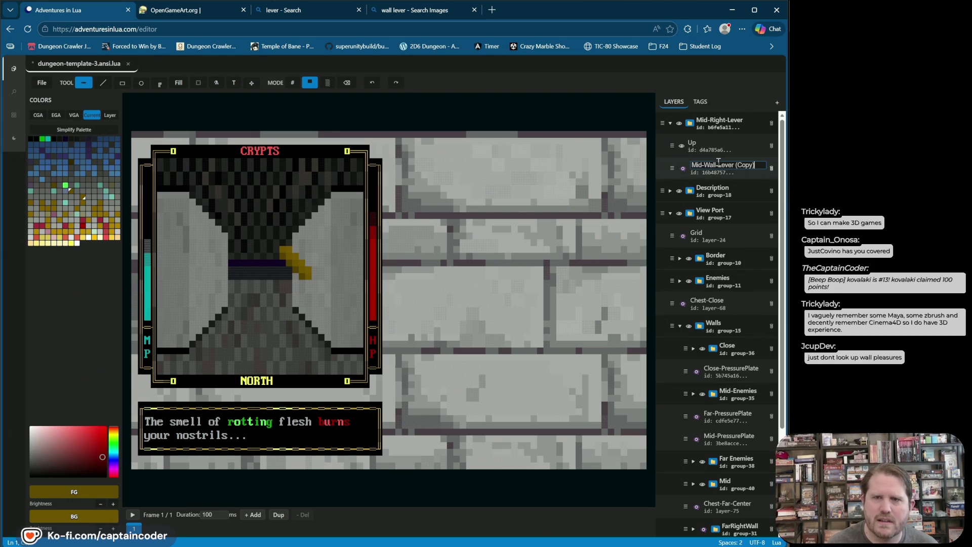
pyautogui.doubleClick(719, 164)
pyautogui.write('Down')
pyautogui.press('Return')
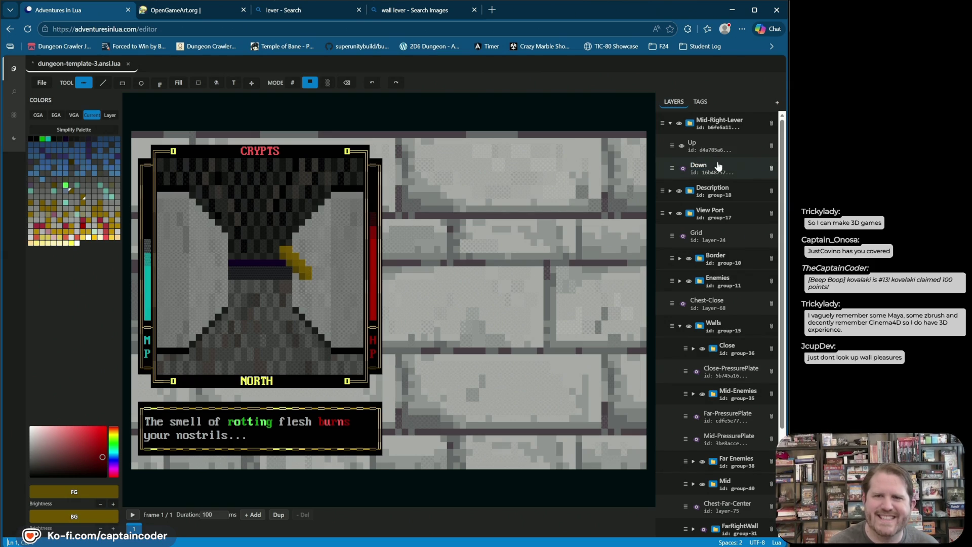
# Step: Compare the Up and Down lever poses, leaving the Down layer hidden
pyautogui.click(682, 168)
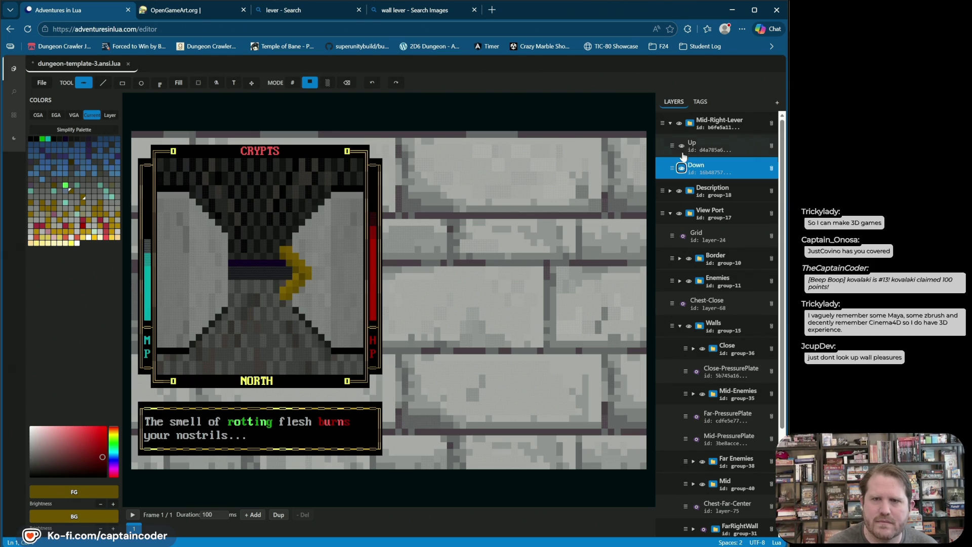
pyautogui.click(683, 146)
pyautogui.click(683, 146)
pyautogui.click(682, 168)
pyautogui.rightClick(667, 170)
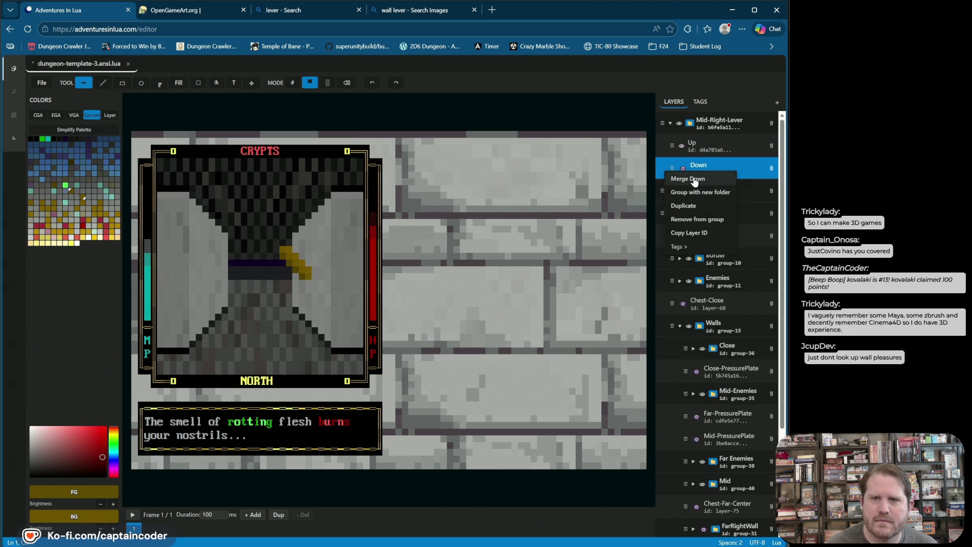
pyautogui.click(696, 87)
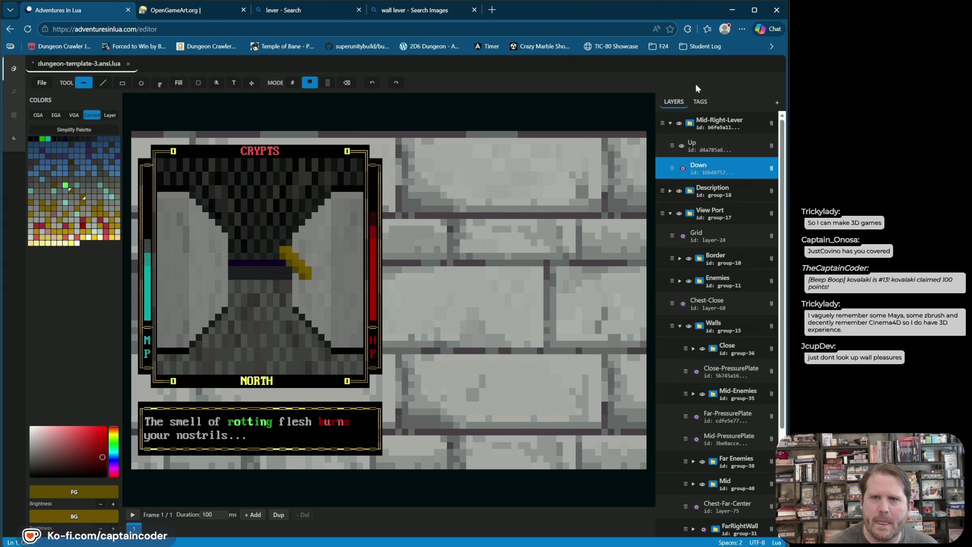
# Step: Add Layer 69 to the Mid-Right-Lever group beneath Down and rename it Plate
pyautogui.click(777, 103)
pyautogui.moveTo(662, 120); pyautogui.dragTo(697, 196)
pyautogui.moveTo(693, 159)
pyautogui.mouseDown()
pyautogui.moveTo(687, 150)
pyautogui.moveTo(687, 164)
pyautogui.mouseUp()
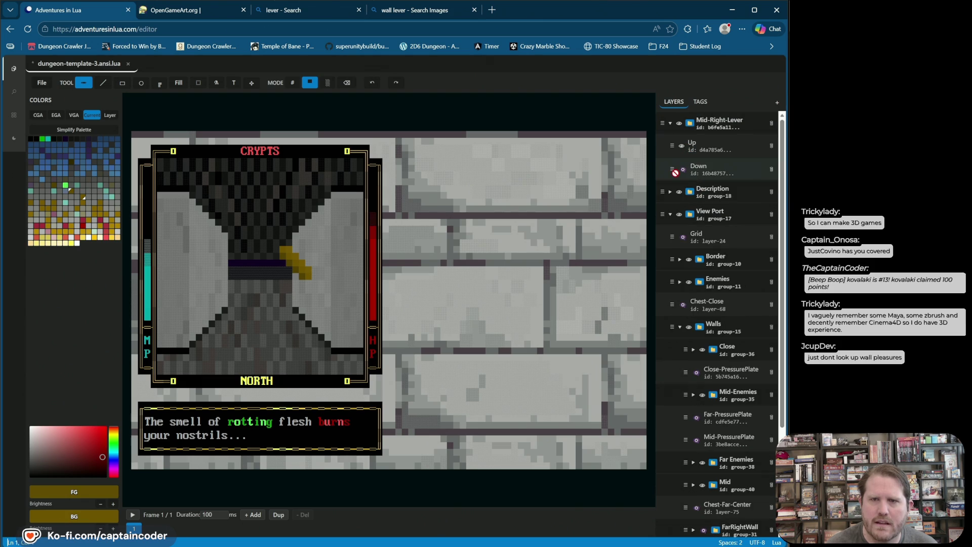
pyautogui.moveTo(670, 198); pyautogui.dragTo(674, 167)
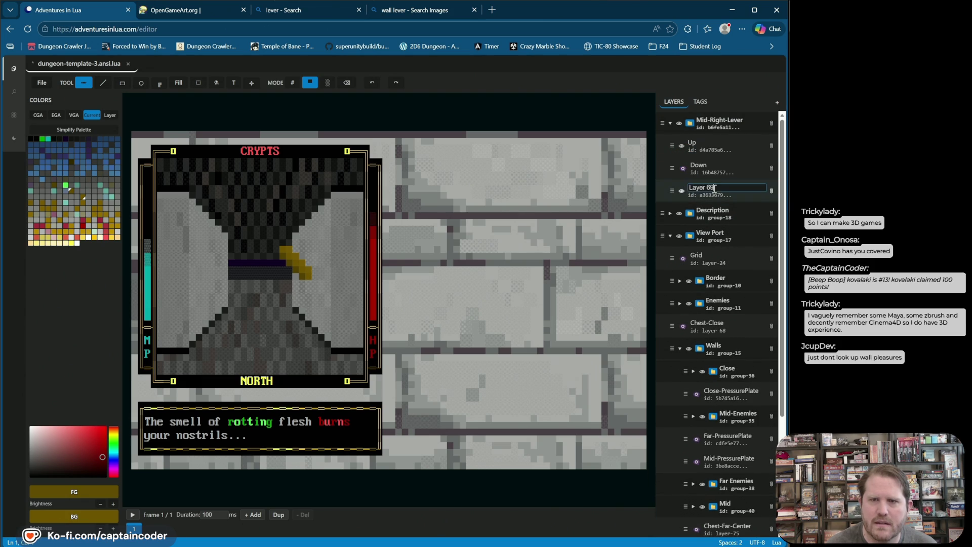
pyautogui.doubleClick(701, 188)
pyautogui.write('Plate')
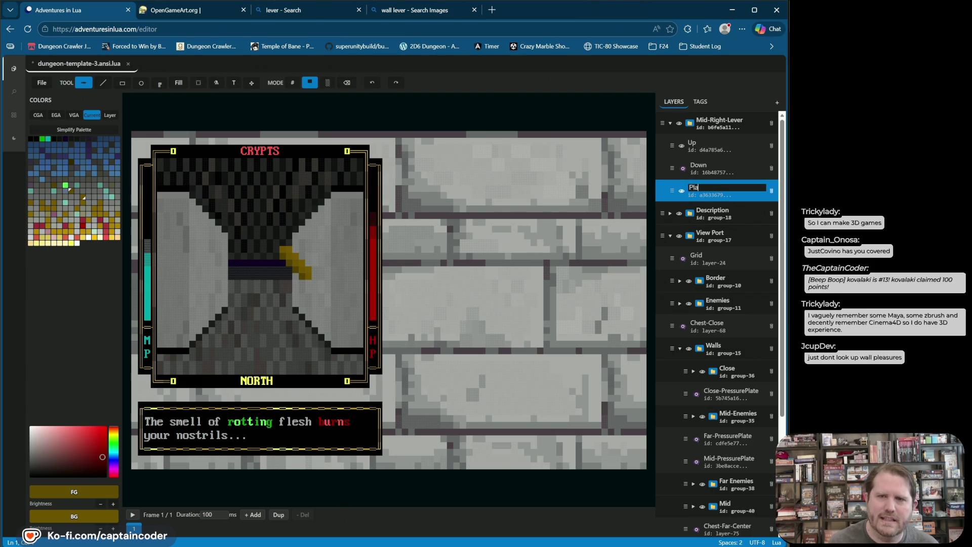
pyautogui.press('Return')
pyautogui.click(103, 83)
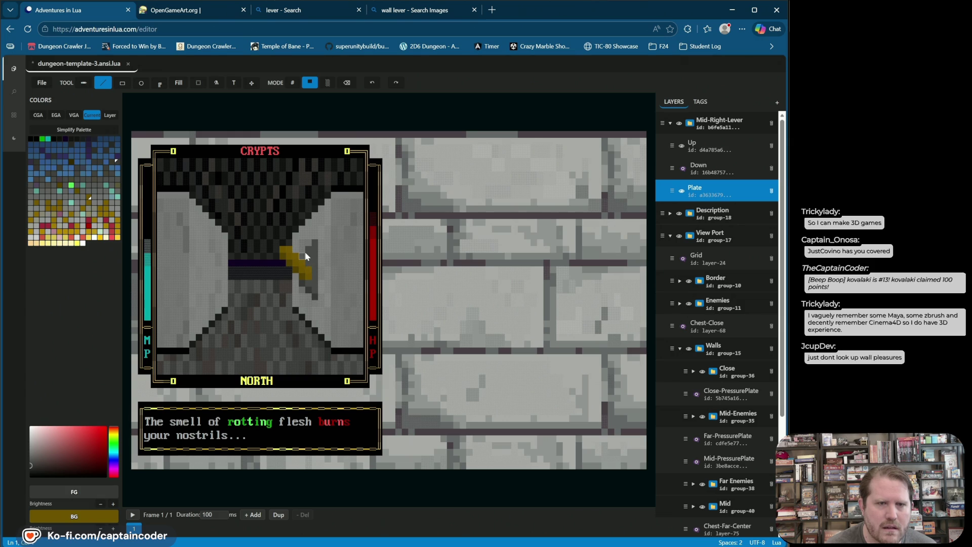
# Step: Undo the last lever edit and set the foreground colour to pure black for the plate
pyautogui.hotkey('ctrl', 'z')
pyautogui.hotkey('ctrl', 'z')
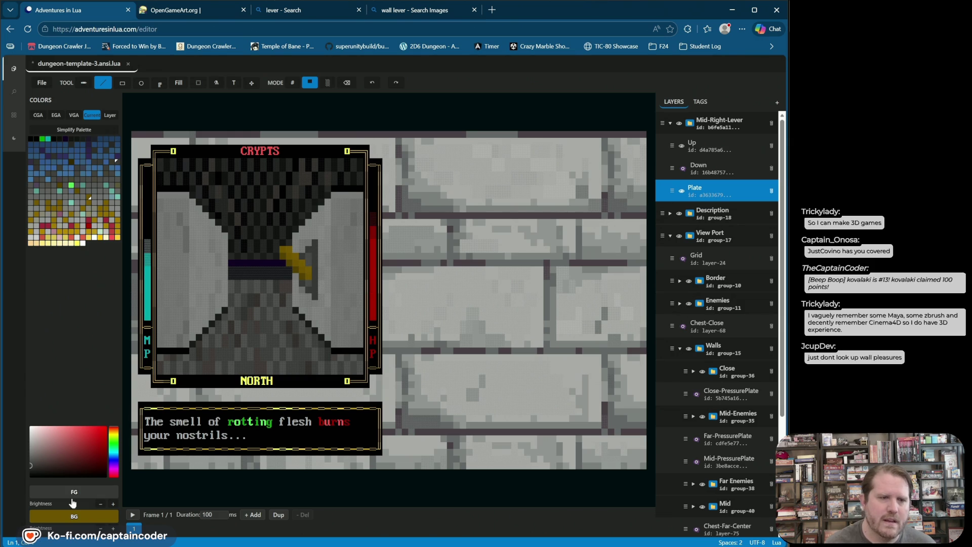
pyautogui.click(113, 505)
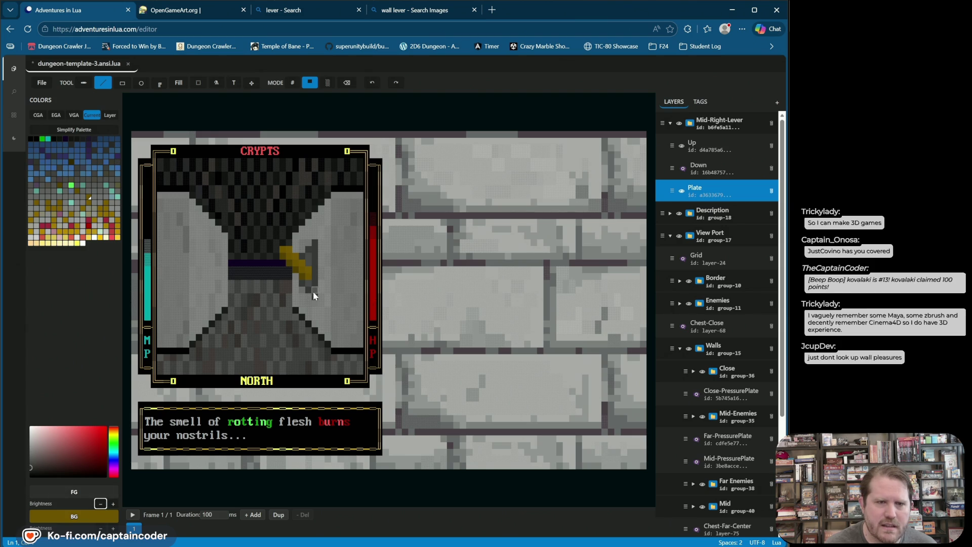
pyautogui.click(339, 260)
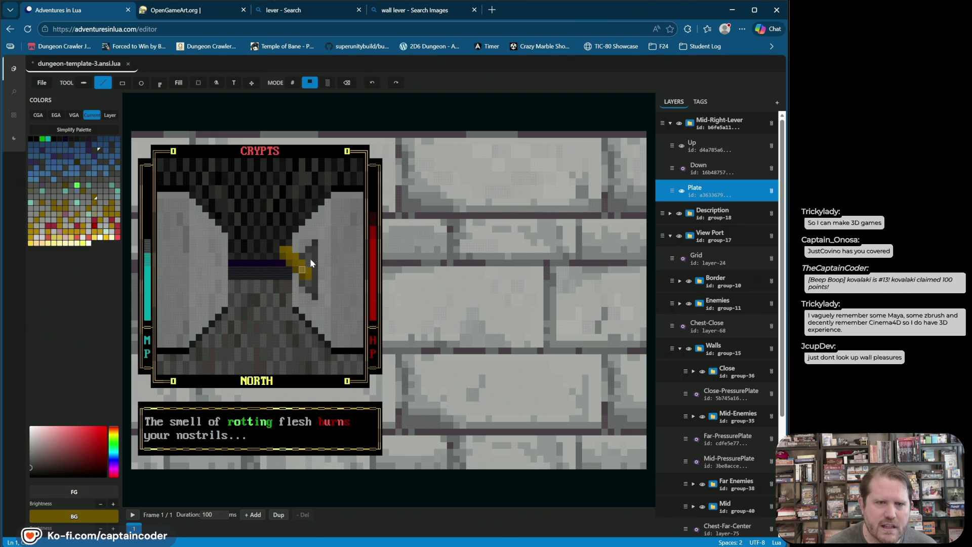
pyautogui.click(113, 505)
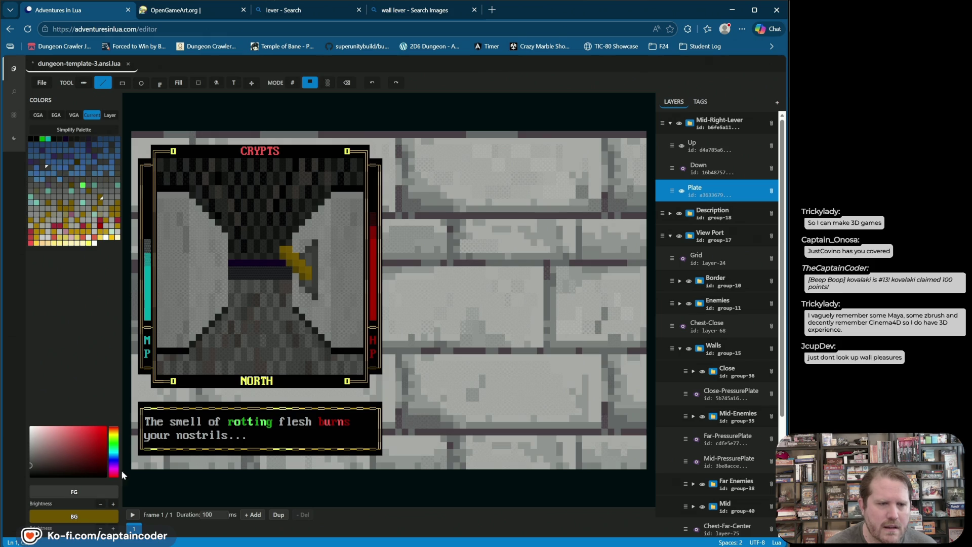
pyautogui.click(100, 504)
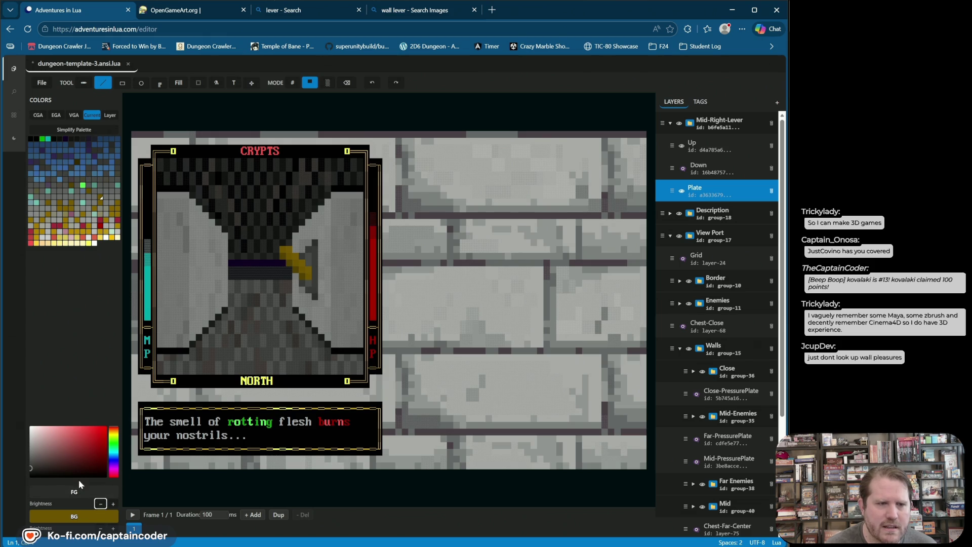
pyautogui.moveTo(78, 476); pyautogui.dragTo(20, 476)
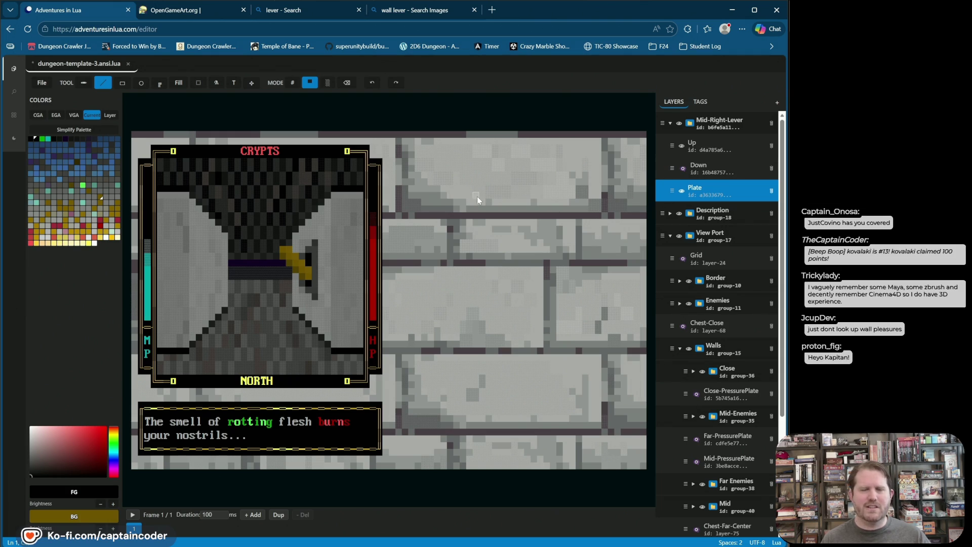
pyautogui.click(709, 146)
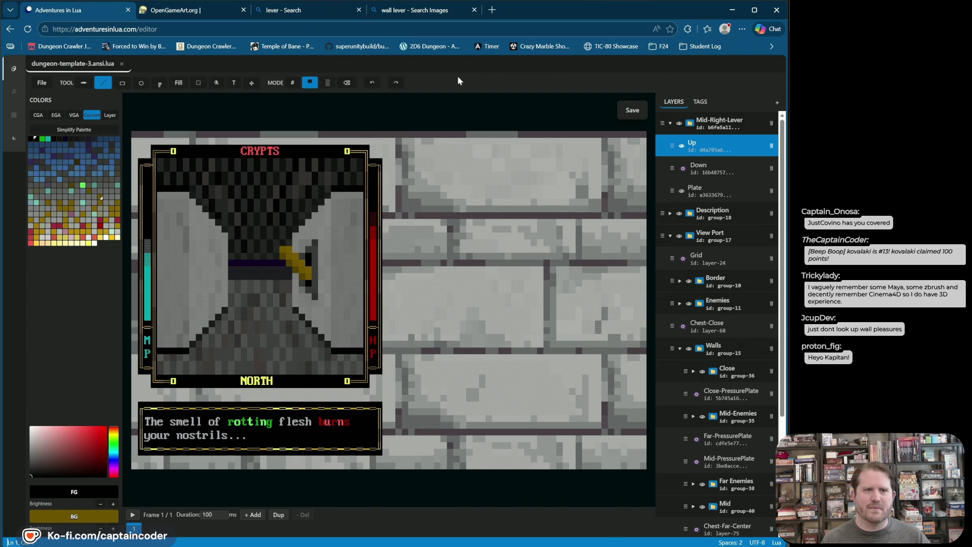
# Step: Move the up-pointing lever down so it sits on its plate
pyautogui.click(252, 82)
pyautogui.moveTo(307, 271); pyautogui.dragTo(307, 262)
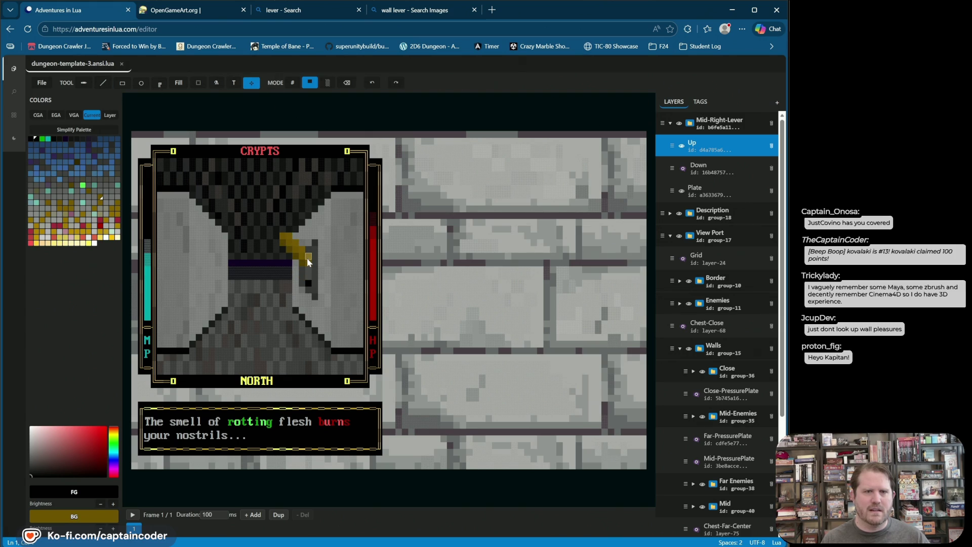
pyautogui.moveTo(308, 261); pyautogui.dragTo(308, 275)
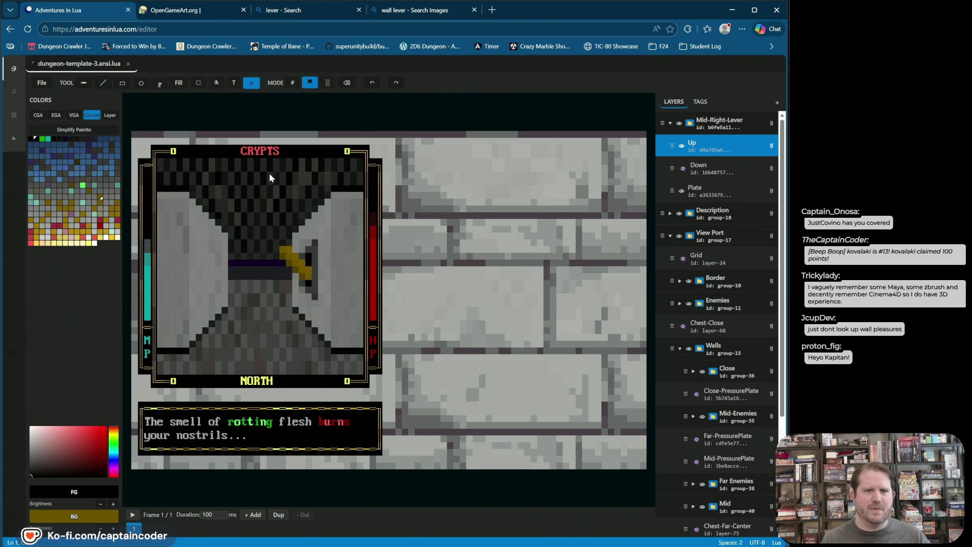
pyautogui.click(97, 86)
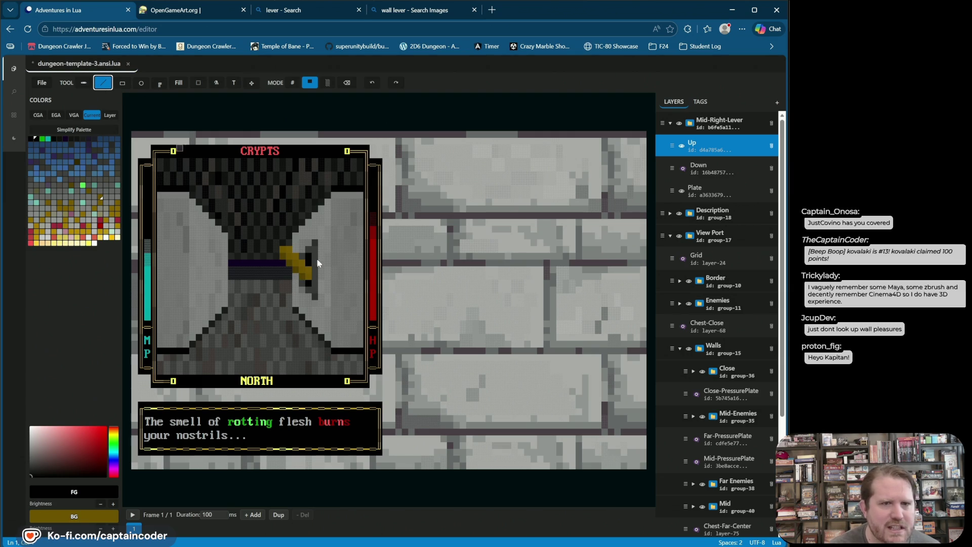
# Step: Sample the lever's olive-yellow and purple shades, then repaint a lever cell in a brighter shade
pyautogui.keyDown('alt'); pyautogui.click(308, 271); pyautogui.keyUp('alt')
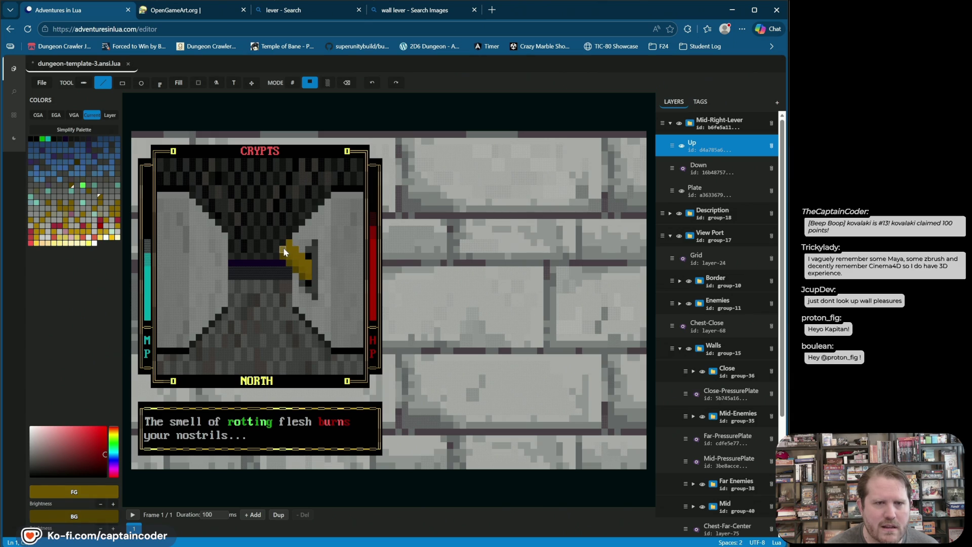
pyautogui.rightClick(281, 262)
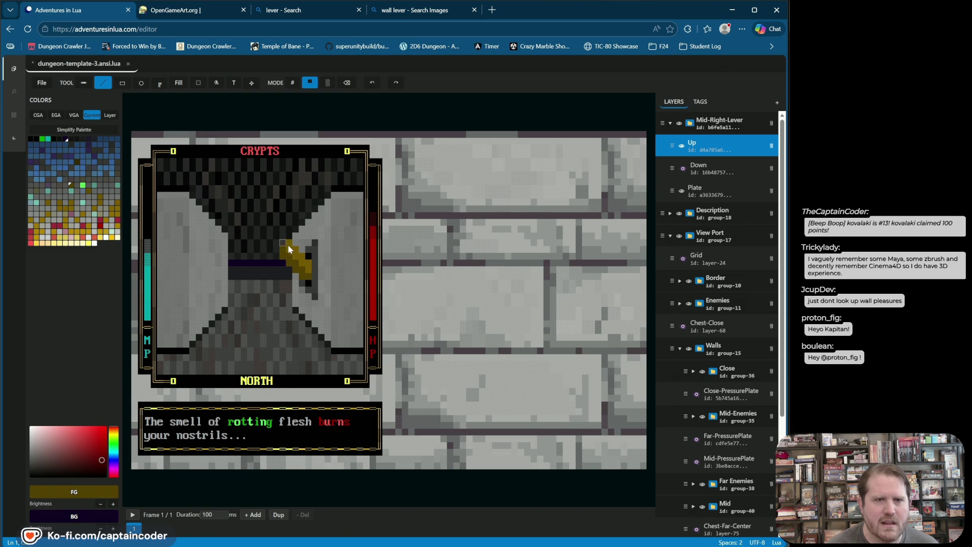
pyautogui.rightClick(296, 257)
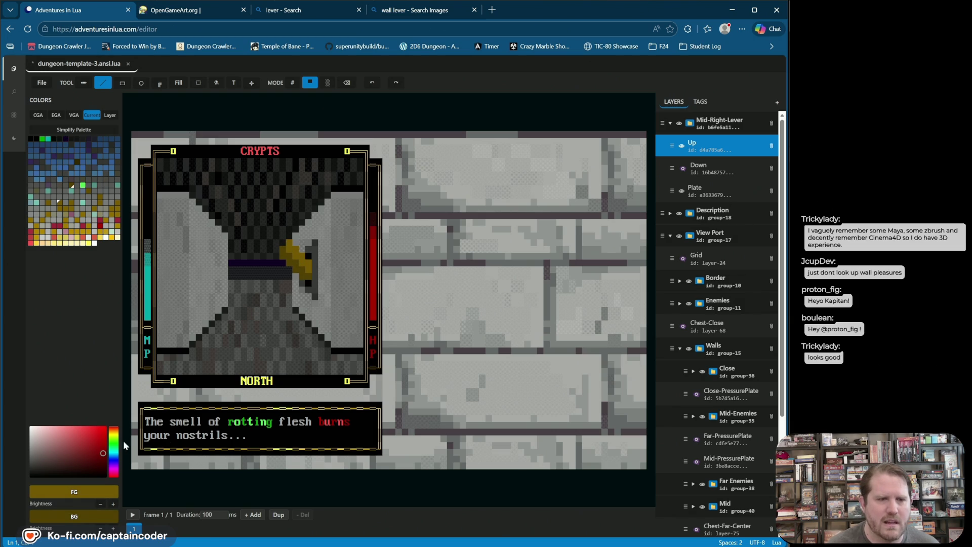
pyautogui.click(112, 505)
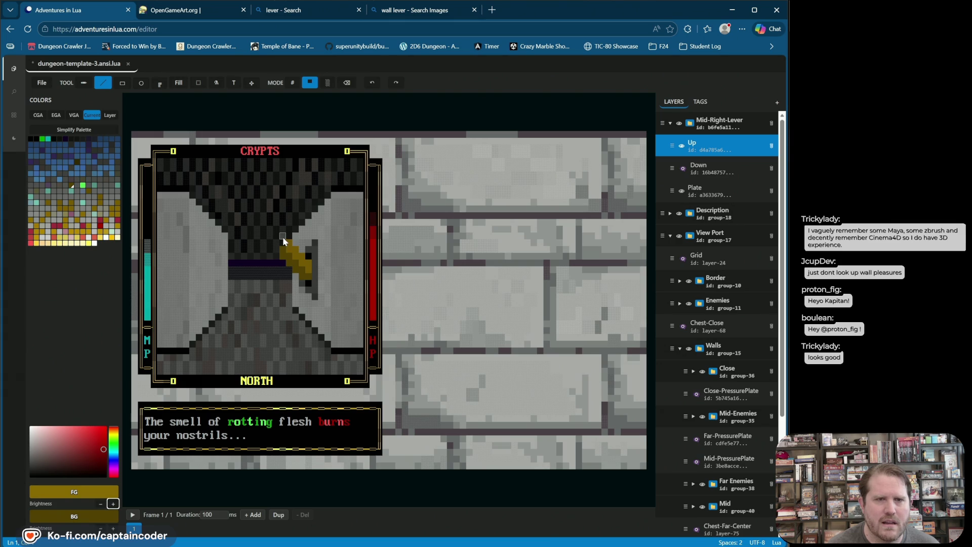
pyautogui.click(308, 270)
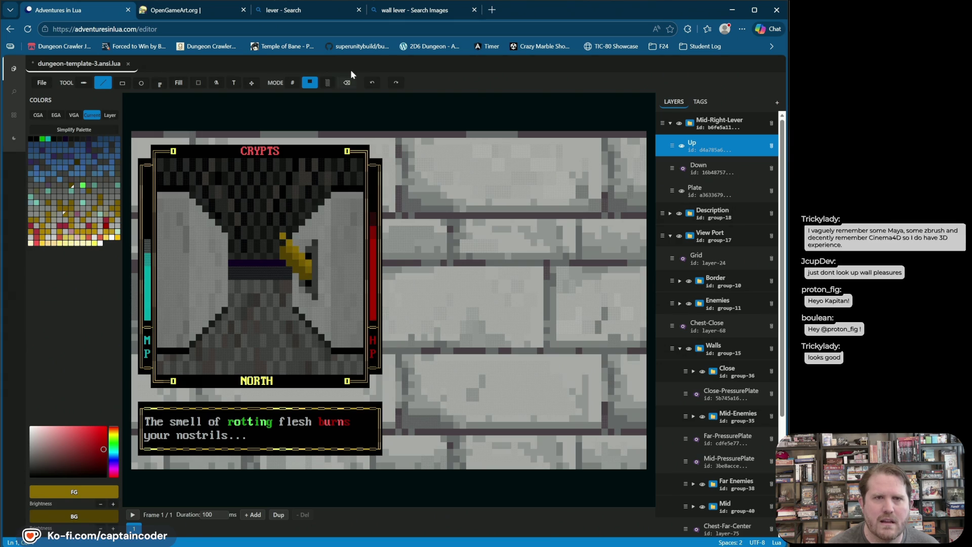
pyautogui.click(372, 88)
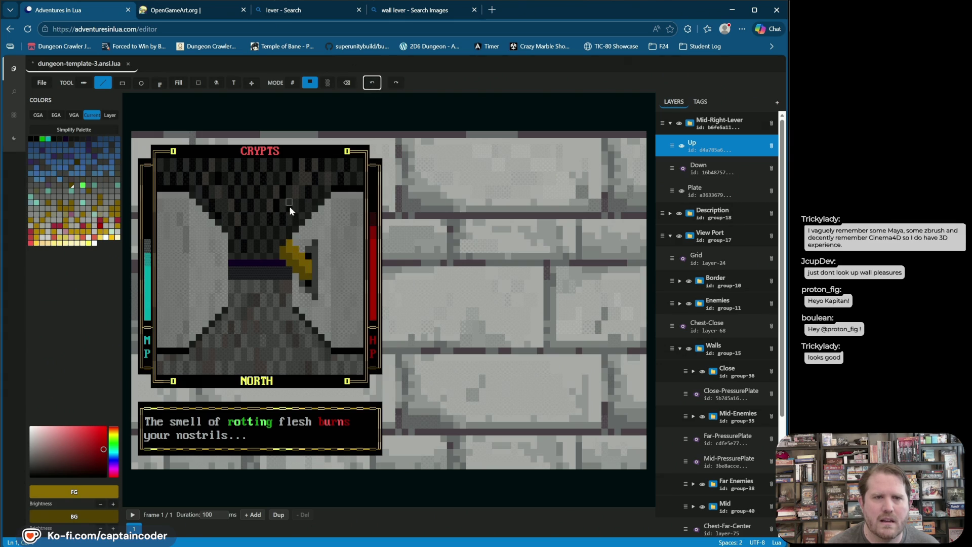
pyautogui.click(308, 271)
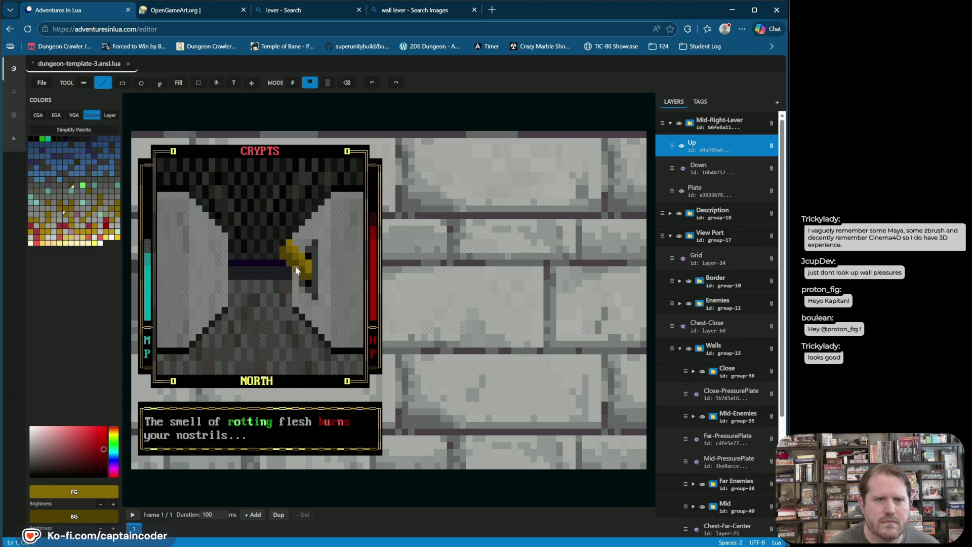
# Step: Sample darker gold shades from the lever, erase a stray lever cell, and save the file
pyautogui.rightClick(302, 268)
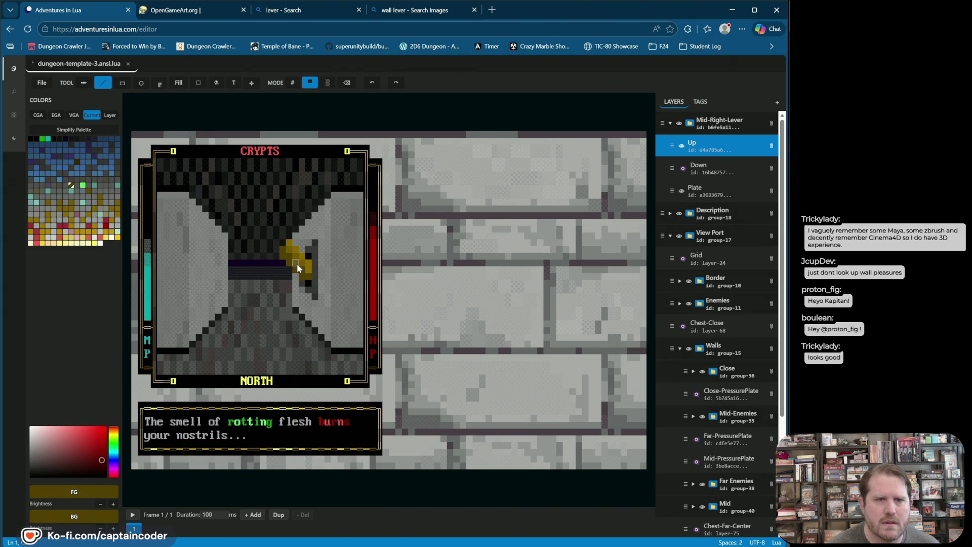
pyautogui.rightClick(301, 276)
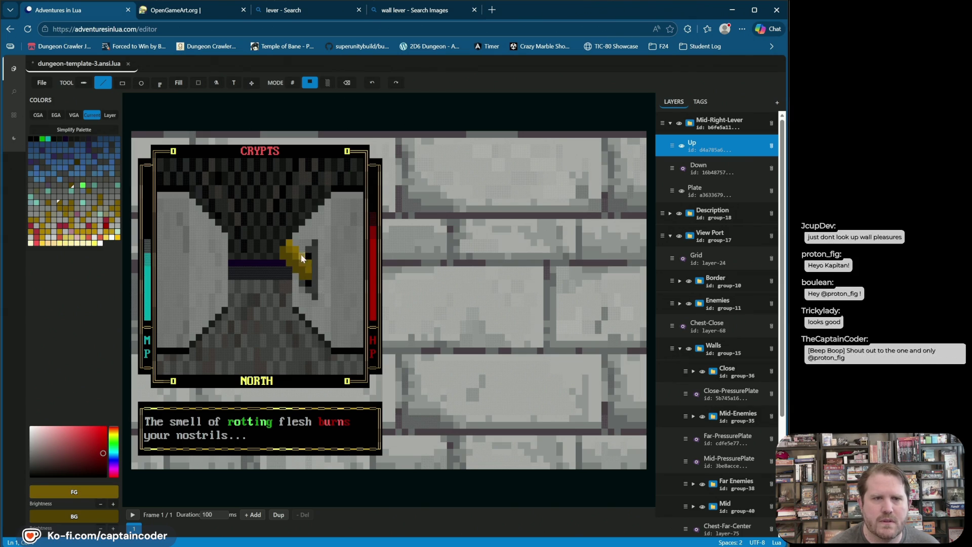
pyautogui.click(347, 83)
pyautogui.click(289, 266)
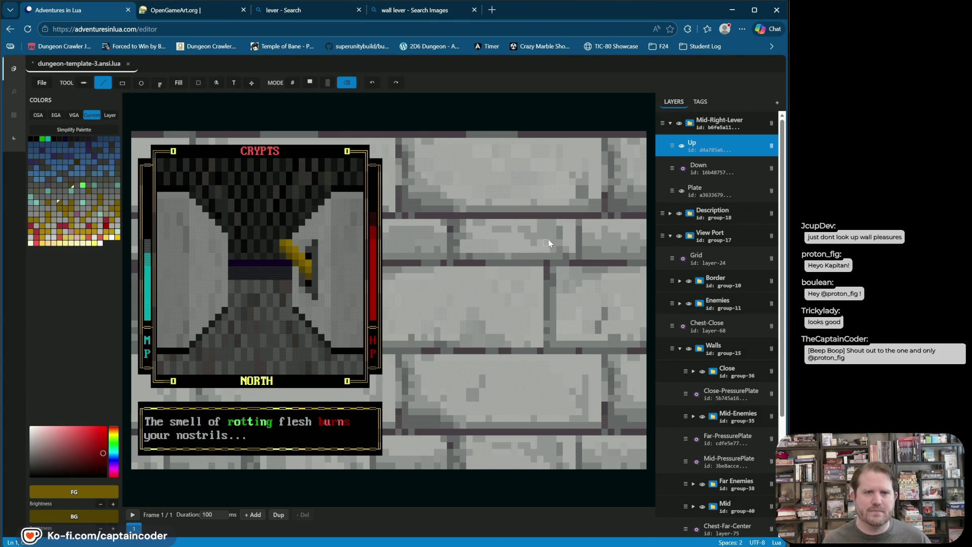
pyautogui.hotkey('ctrl', 's')
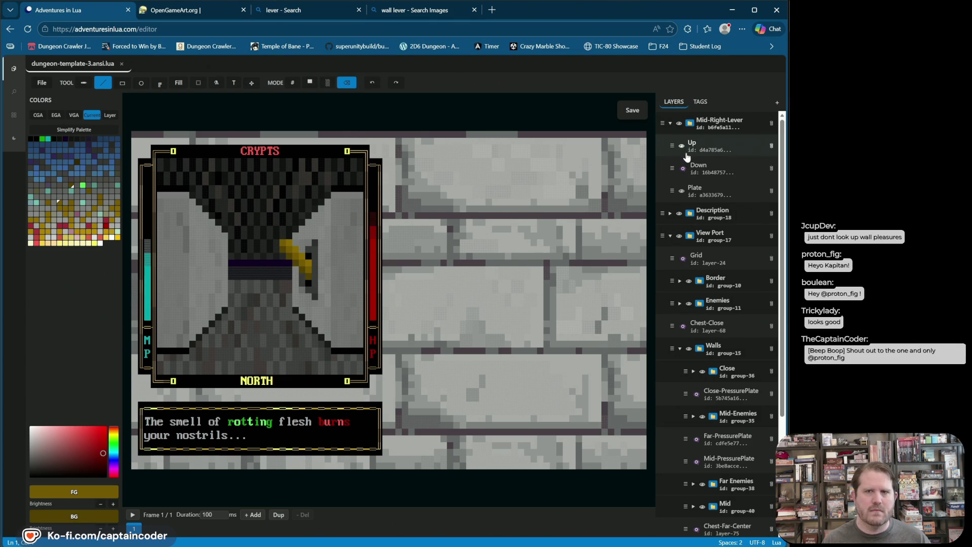
pyautogui.click(683, 146)
pyautogui.click(682, 169)
pyautogui.click(682, 169)
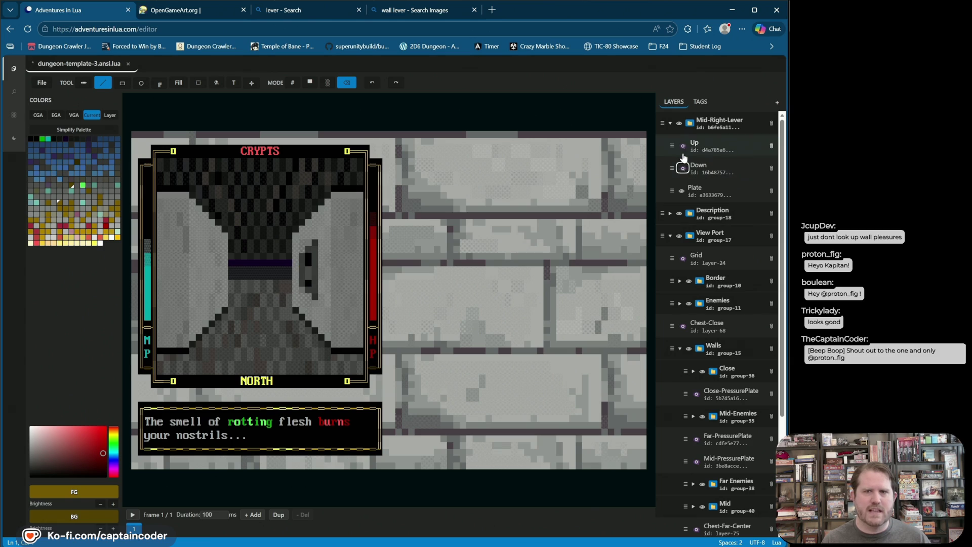
pyautogui.click(682, 146)
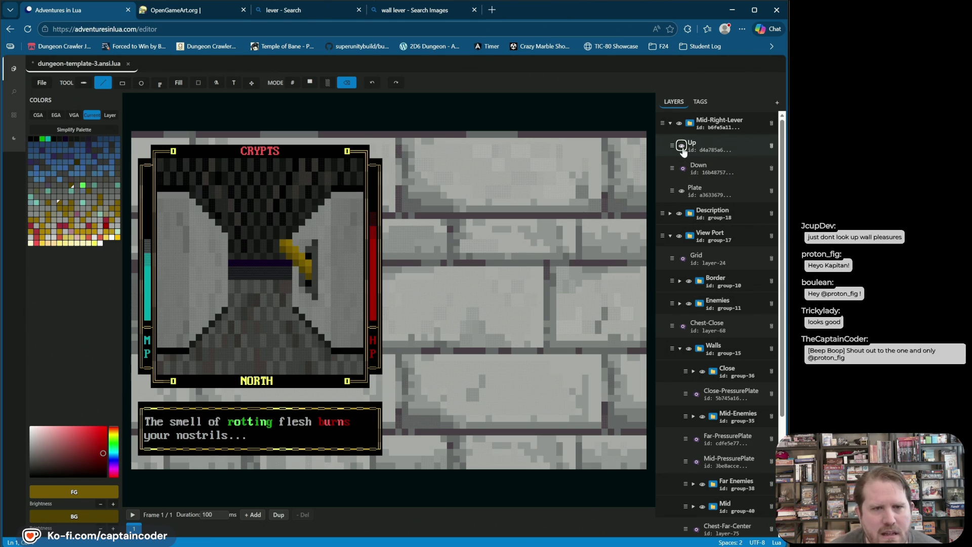
pyautogui.click(682, 146)
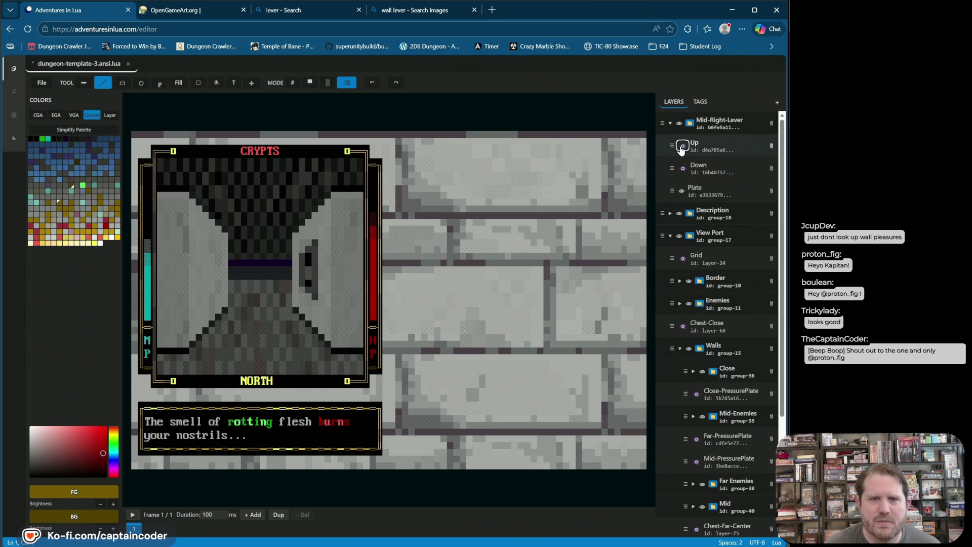
pyautogui.click(710, 191)
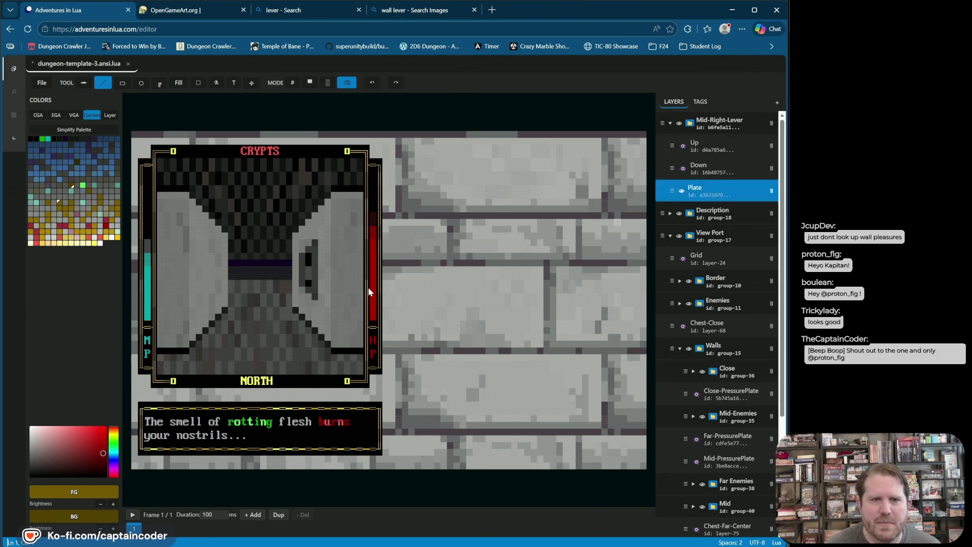
pyautogui.keyDown('alt'); pyautogui.click(309, 260); pyautogui.keyUp('alt')
pyautogui.moveTo(309, 259); pyautogui.dragTo(308, 281)
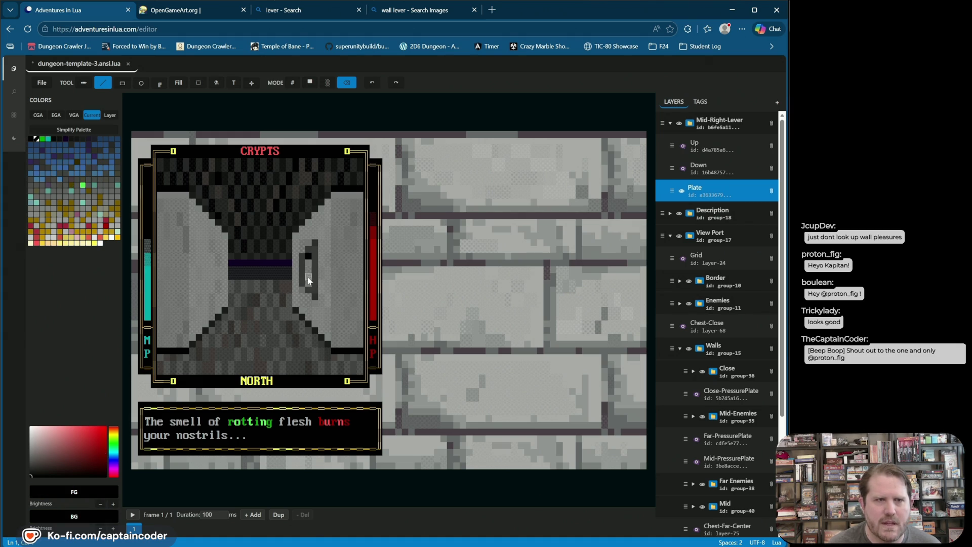
pyautogui.click(372, 82)
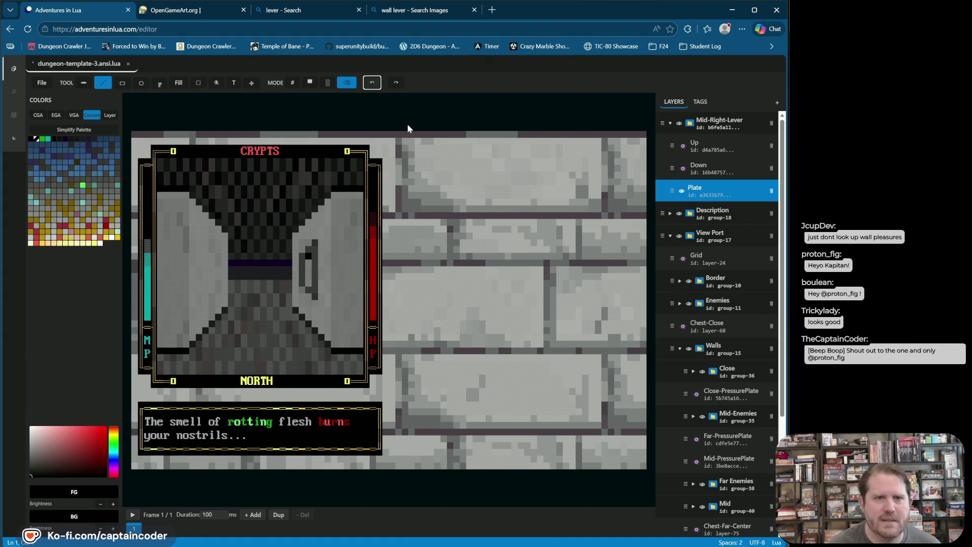
pyautogui.click(367, 83)
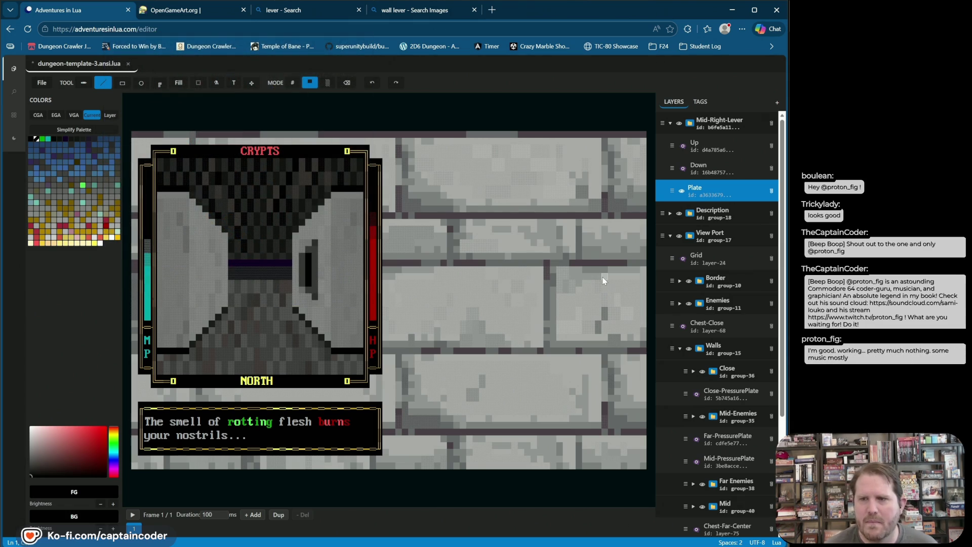
pyautogui.hotkey('ctrl', 's')
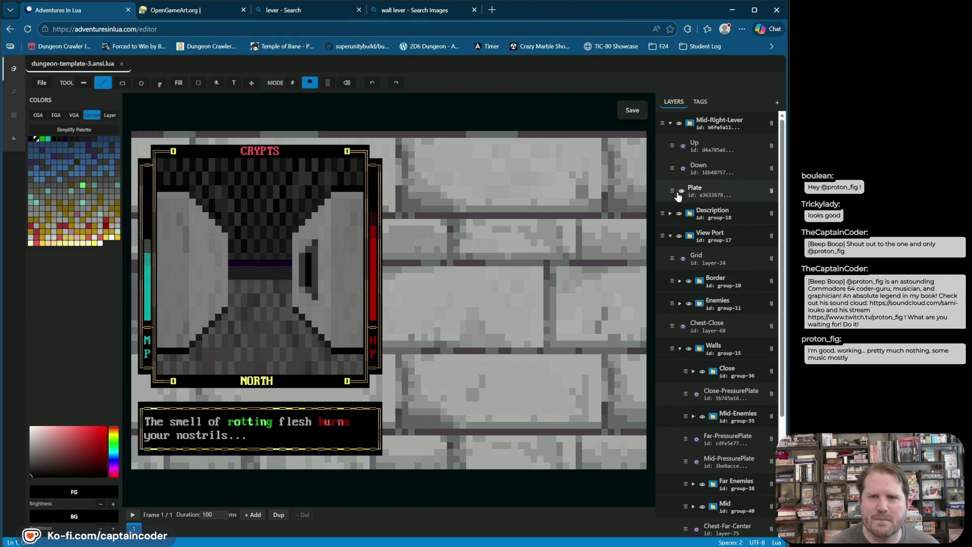
# Step: Toggle the Up and Down layers, leaving the lowered lever shown with Up hidden, and sample the lever's olive
pyautogui.click(681, 145)
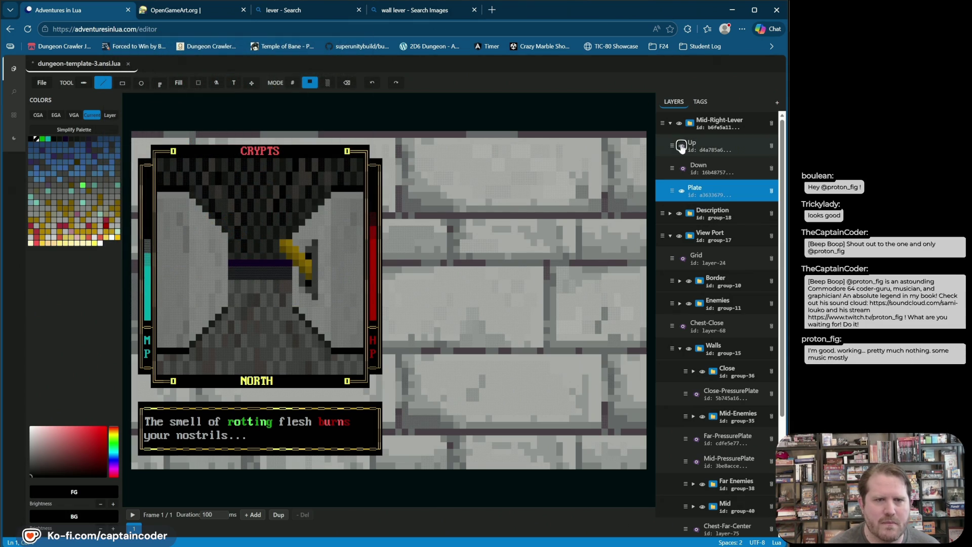
pyautogui.click(682, 169)
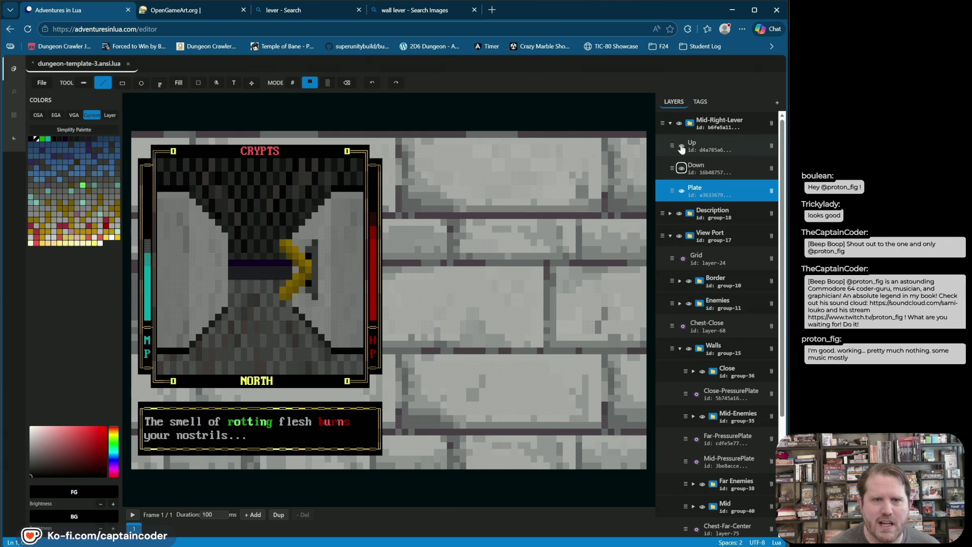
pyautogui.click(681, 146)
pyautogui.click(681, 146)
pyautogui.click(682, 146)
pyautogui.click(682, 146)
pyautogui.click(682, 169)
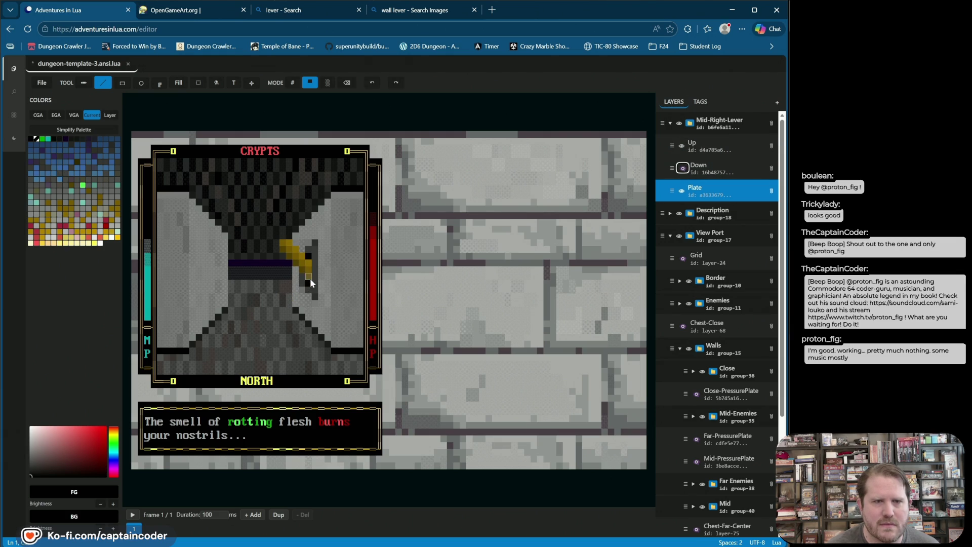
pyautogui.click(682, 169)
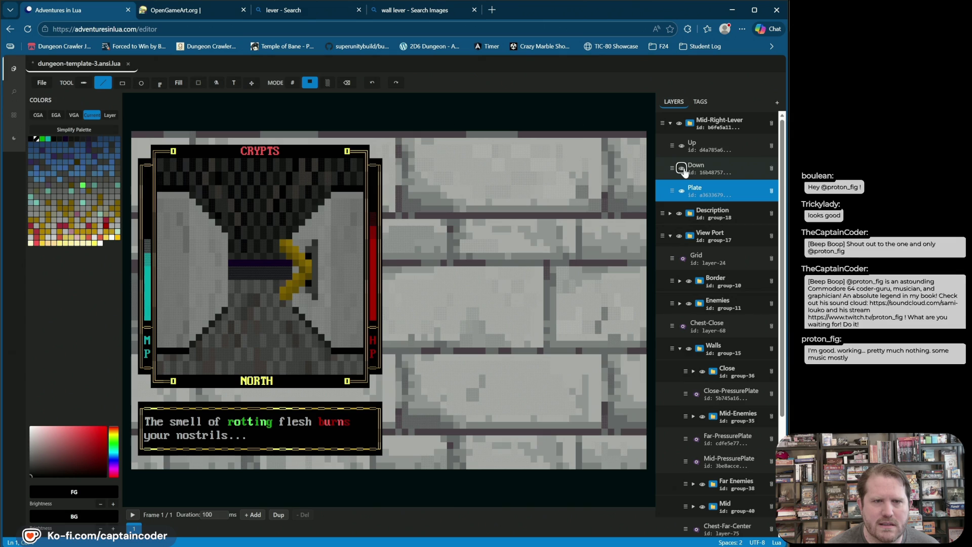
pyautogui.click(684, 146)
pyautogui.click(683, 146)
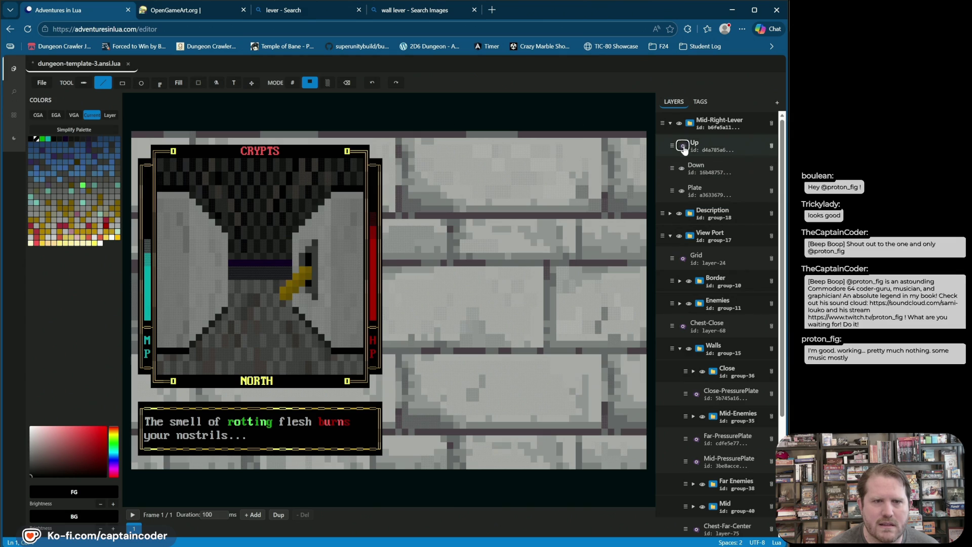
pyautogui.click(695, 146)
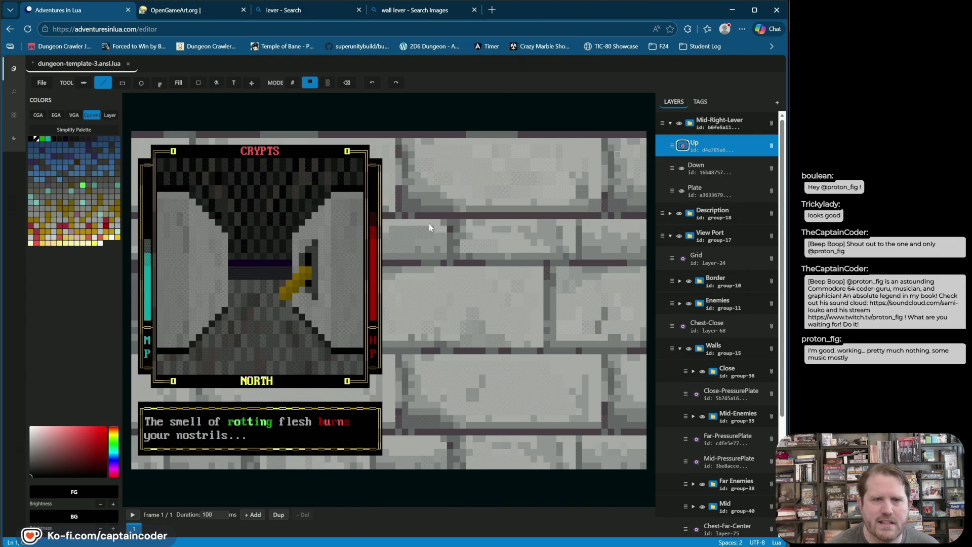
pyautogui.click(301, 275)
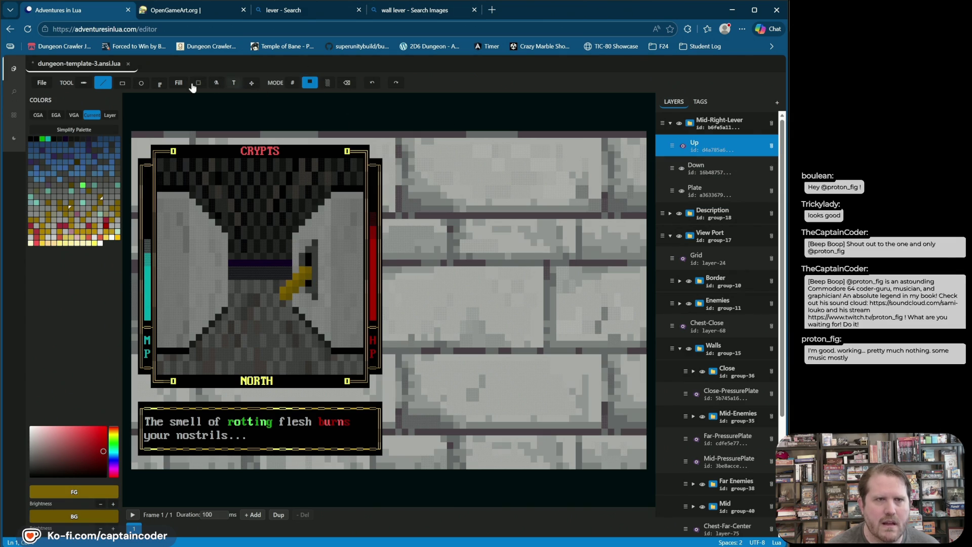
# Step: Undo the stray lever edits, compare the Up and Down layers, and save the dungeon template
pyautogui.click(372, 83)
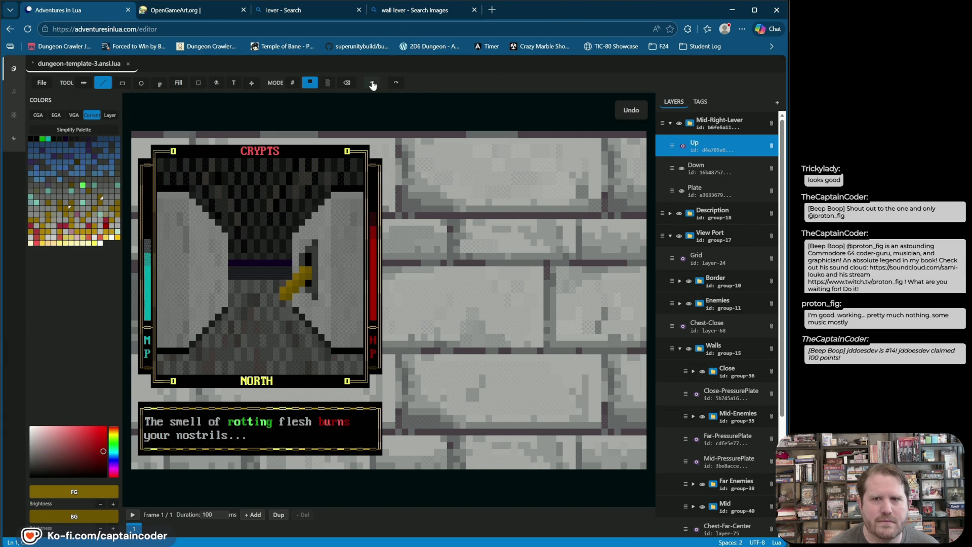
pyautogui.click(683, 152)
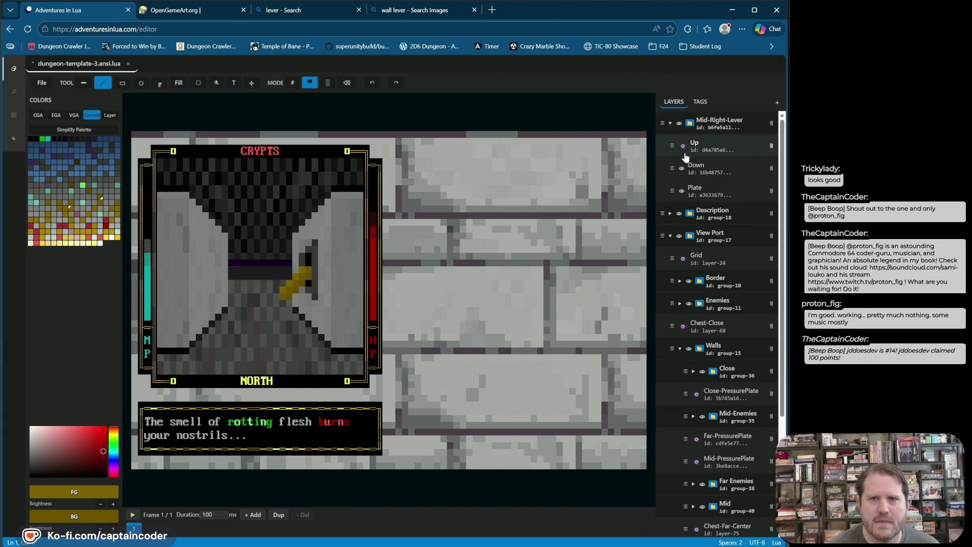
pyautogui.click(682, 147)
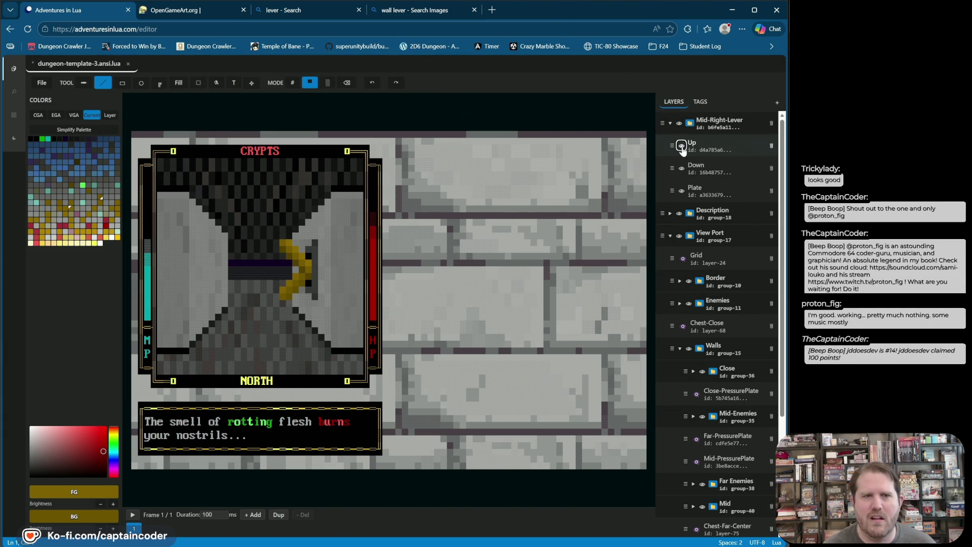
pyautogui.click(683, 150)
pyautogui.click(683, 169)
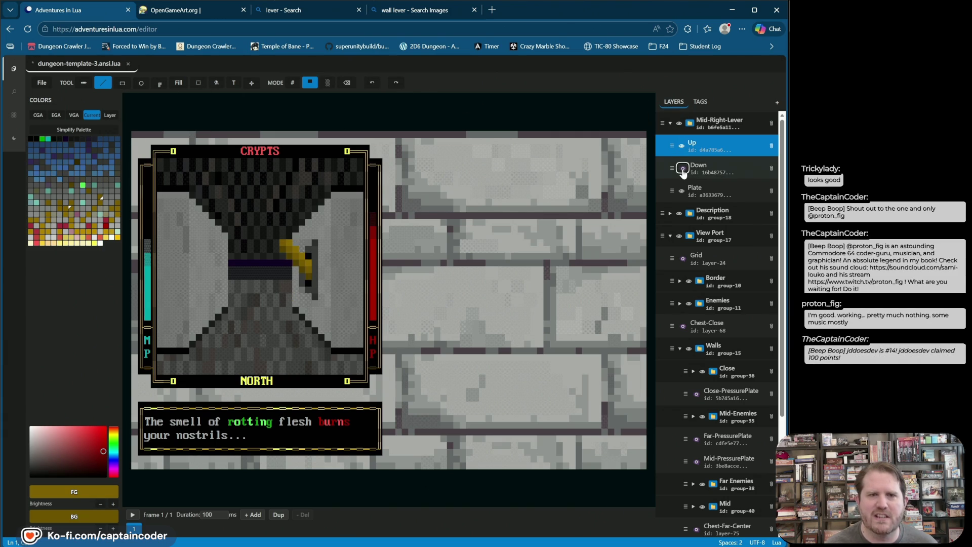
pyautogui.click(683, 169)
pyautogui.click(682, 146)
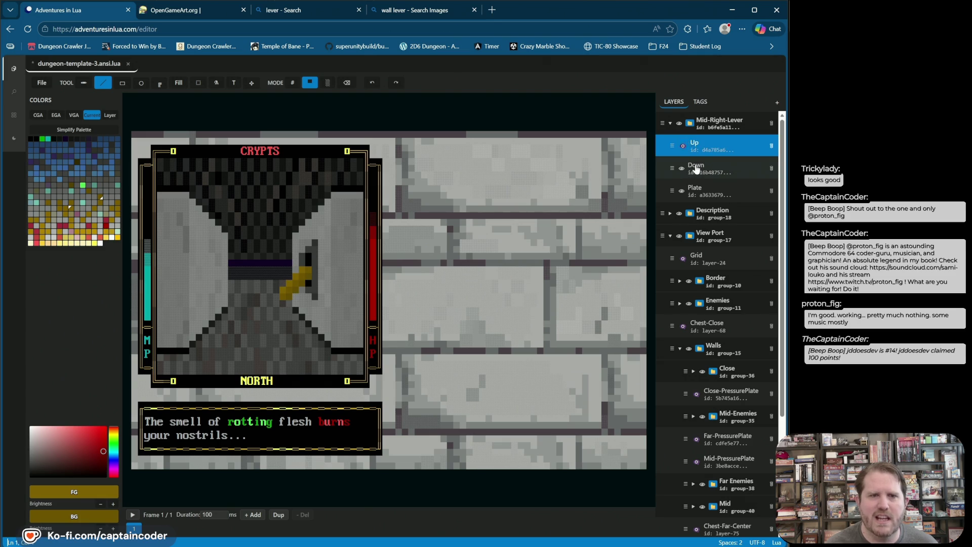
pyautogui.click(699, 169)
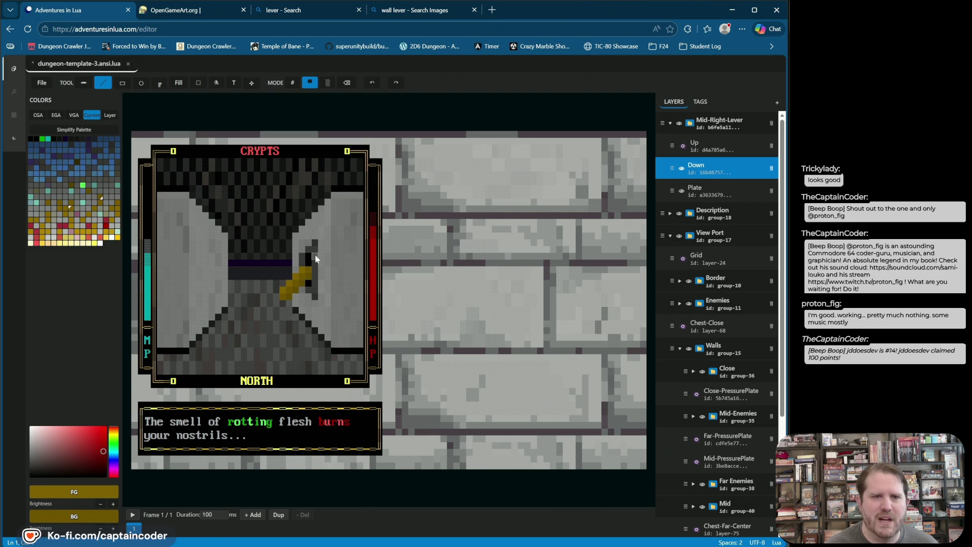
pyautogui.click(372, 82)
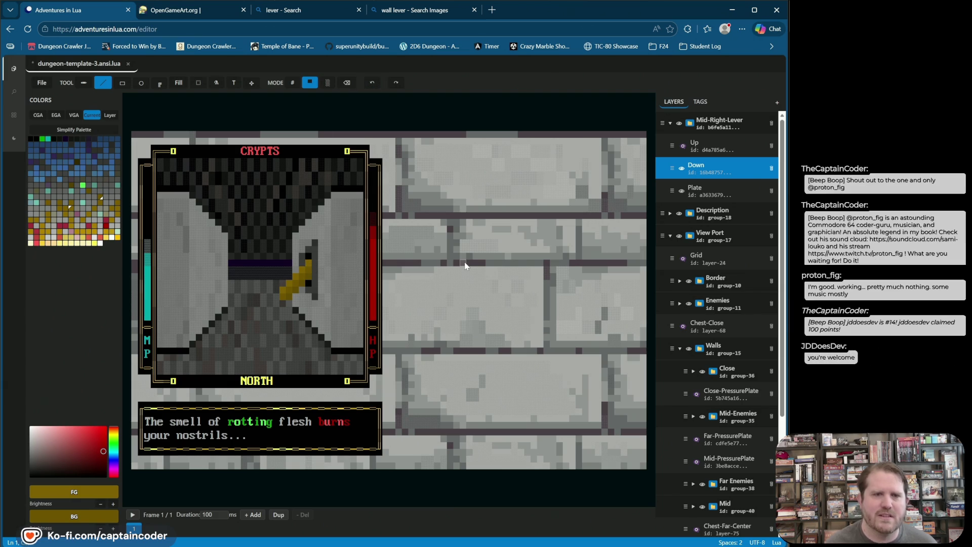
pyautogui.hotkey('ctrl', 's')
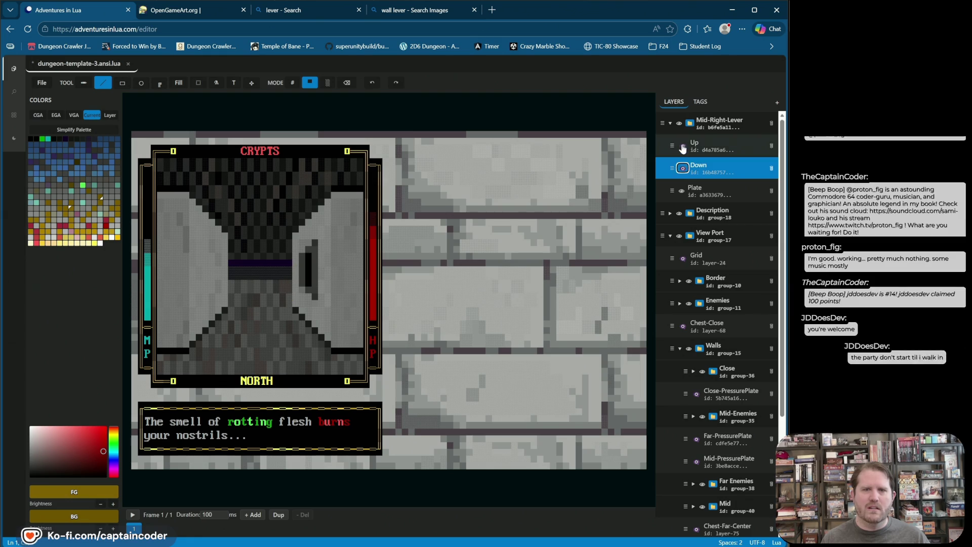
# Step: Sample the lever's outline and olive shades, limit the palette to the layer's colours, and pick the darker olive
pyautogui.click(682, 169)
pyautogui.click(682, 169)
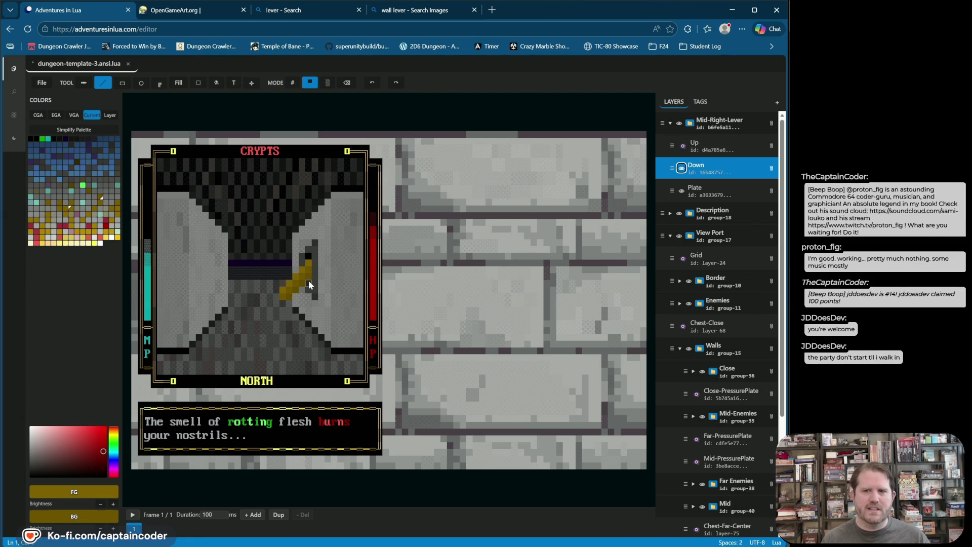
pyautogui.rightClick(308, 280)
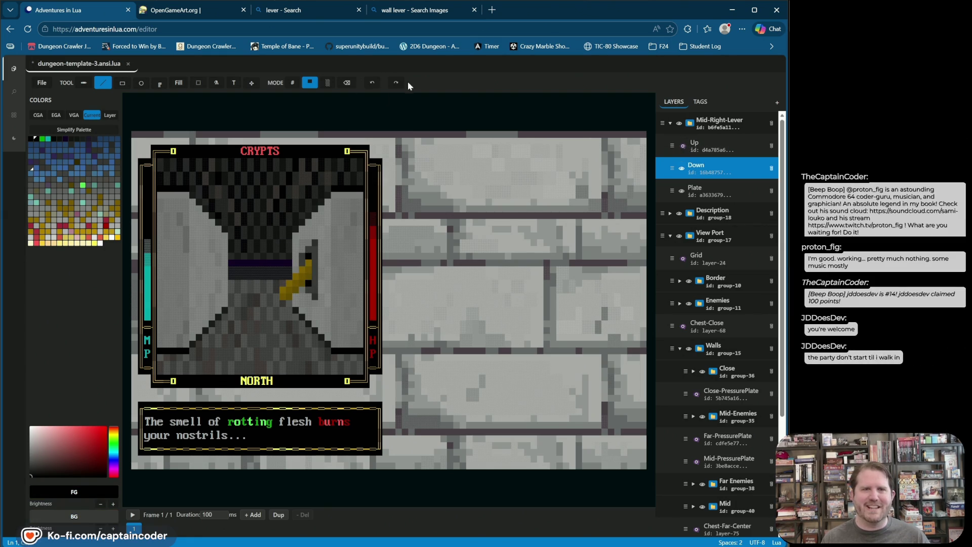
pyautogui.rightClick(300, 282)
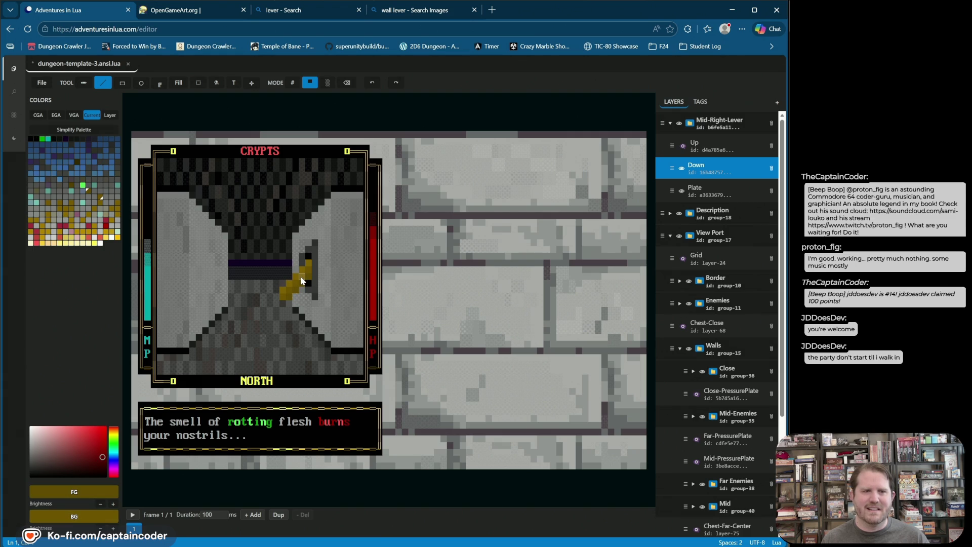
pyautogui.rightClick(301, 280)
pyautogui.click(111, 114)
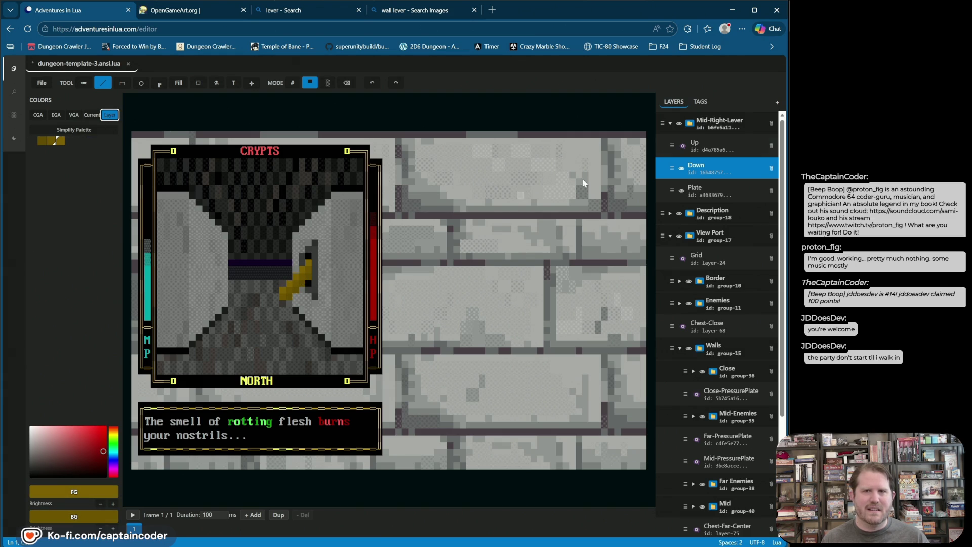
pyautogui.click(722, 150)
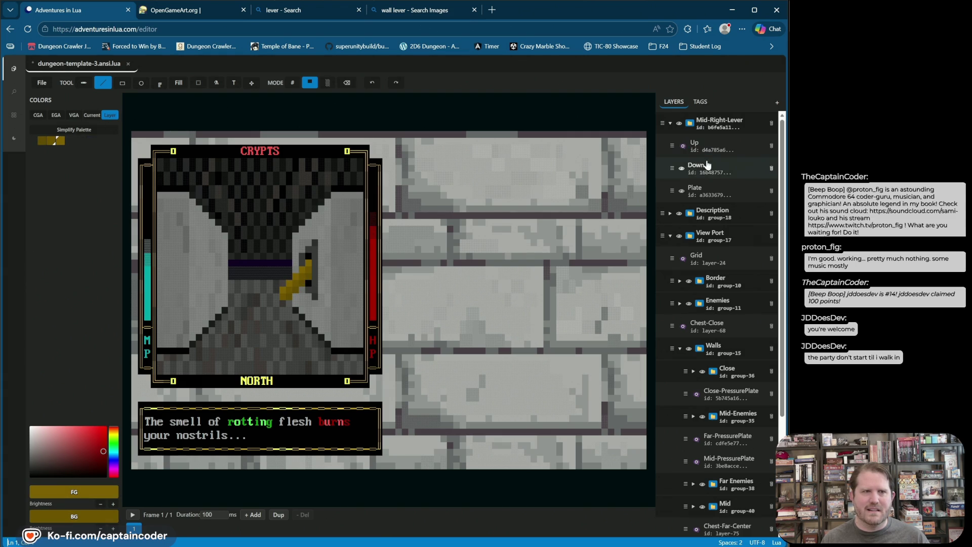
pyautogui.click(707, 166)
pyautogui.click(42, 142)
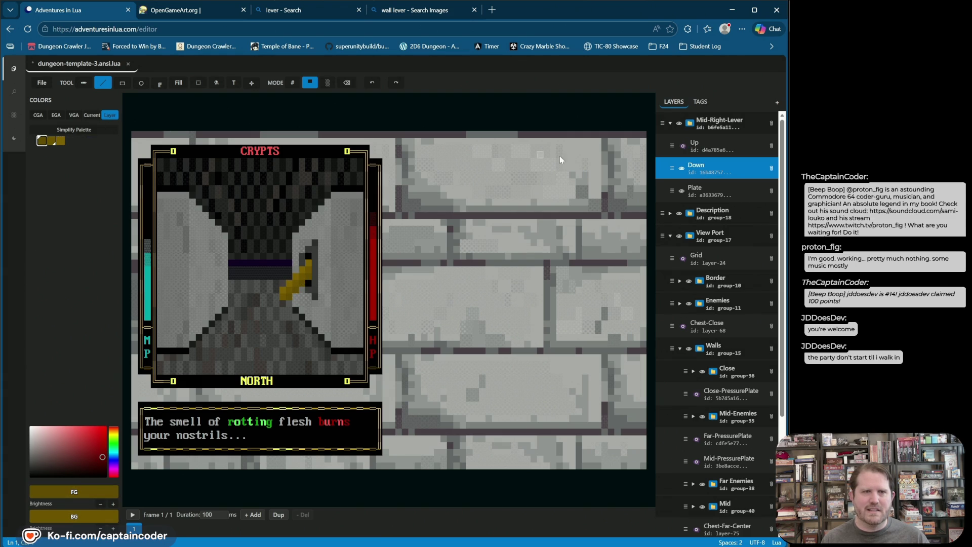
pyautogui.click(709, 155)
pyautogui.click(682, 146)
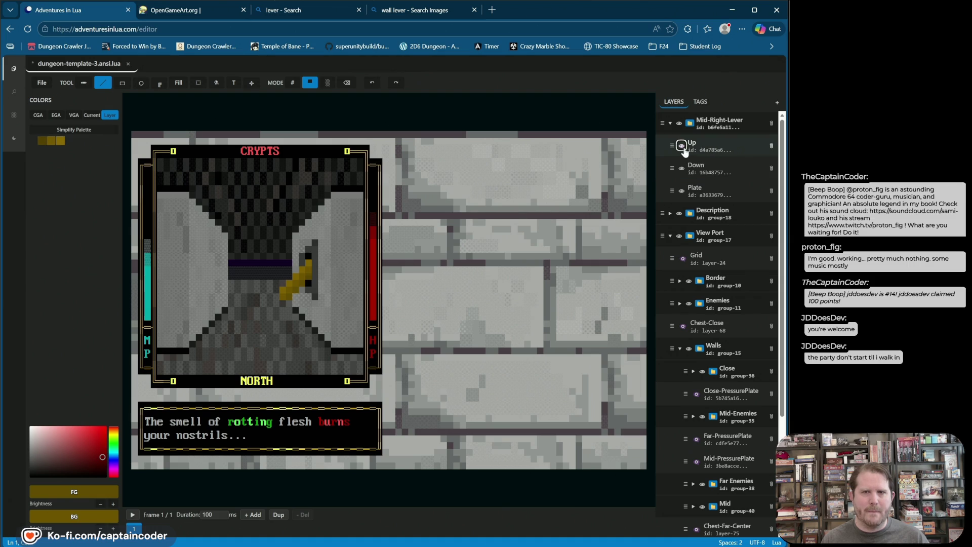
# Step: On the Up layer, erase the raised lever's stray right arm, fill its tip yellow, and save
pyautogui.click(719, 148)
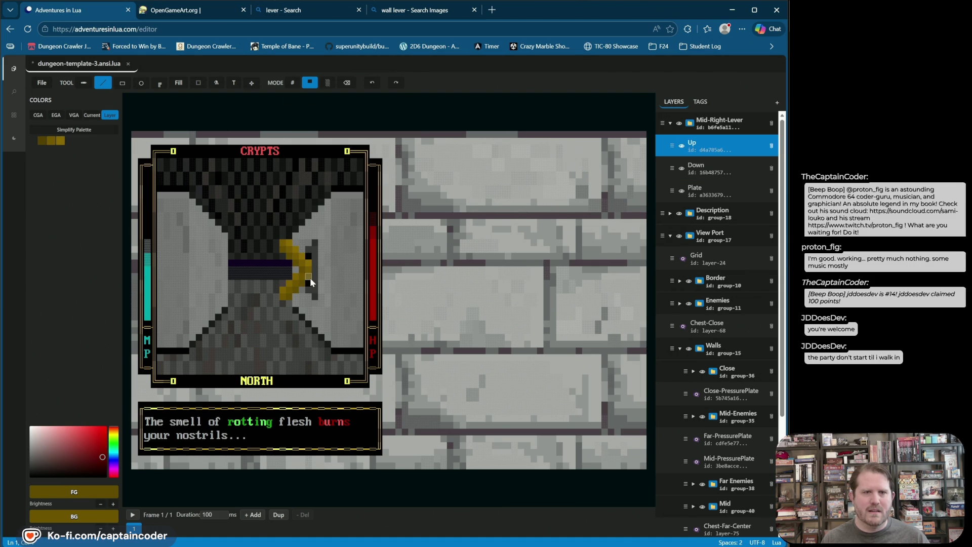
pyautogui.click(706, 170)
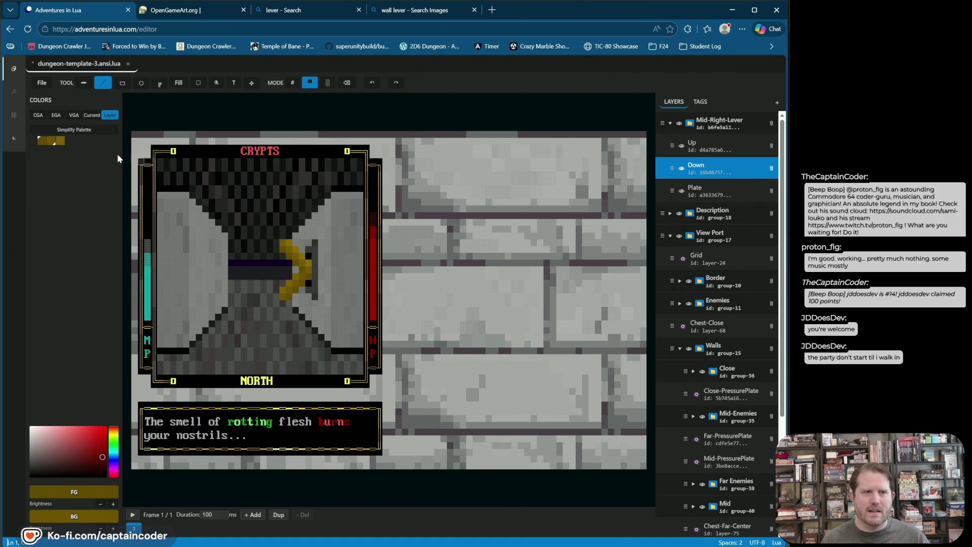
pyautogui.click(719, 148)
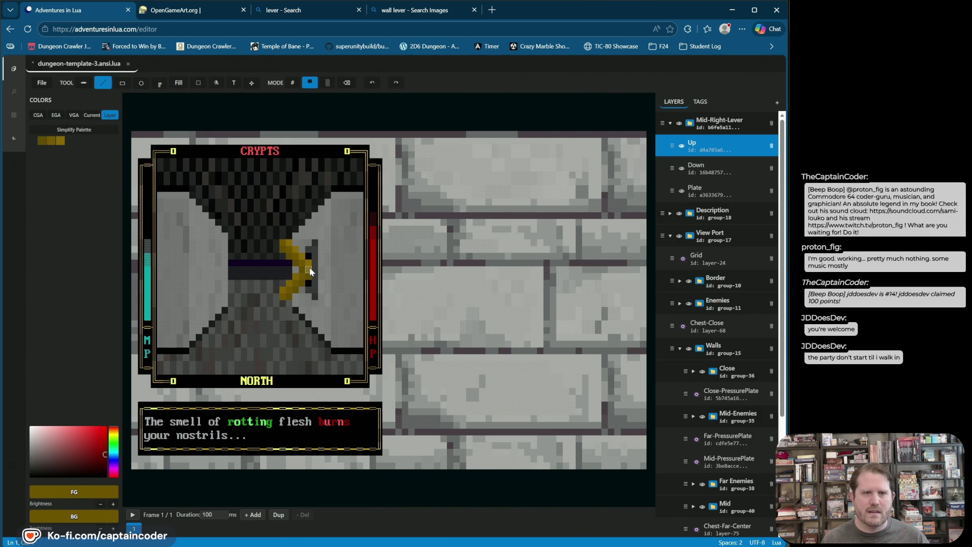
pyautogui.click(737, 172)
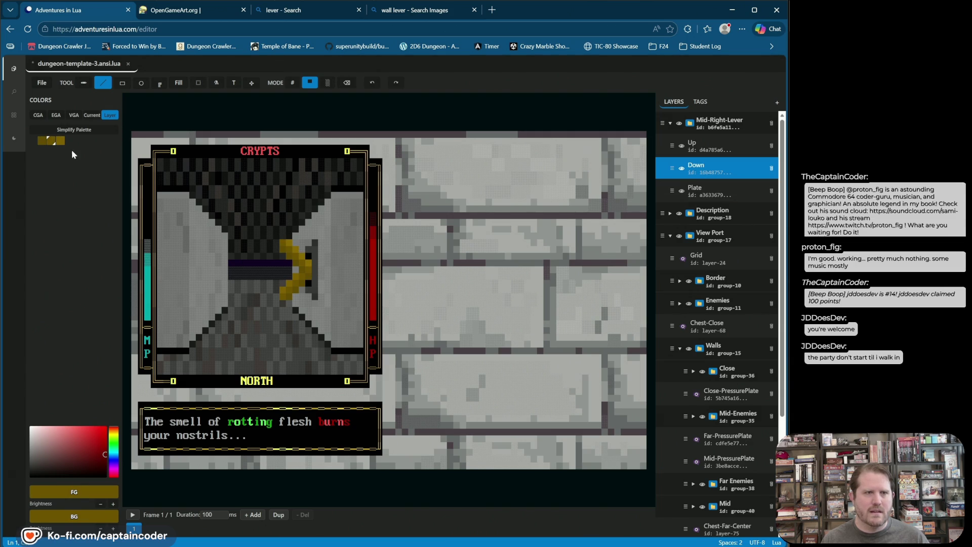
pyautogui.click(60, 141)
pyautogui.click(733, 163)
pyautogui.click(709, 146)
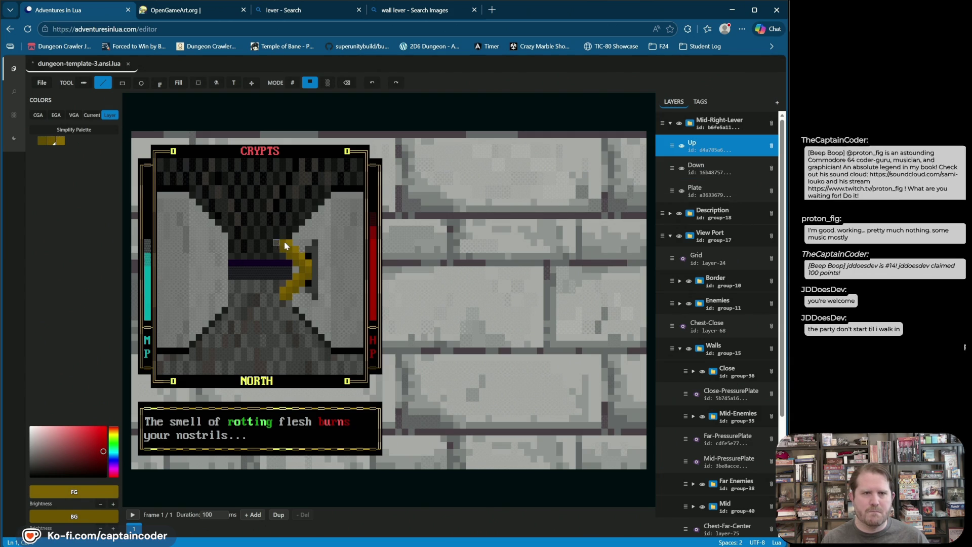
pyautogui.moveTo(326, 271); pyautogui.dragTo(305, 264)
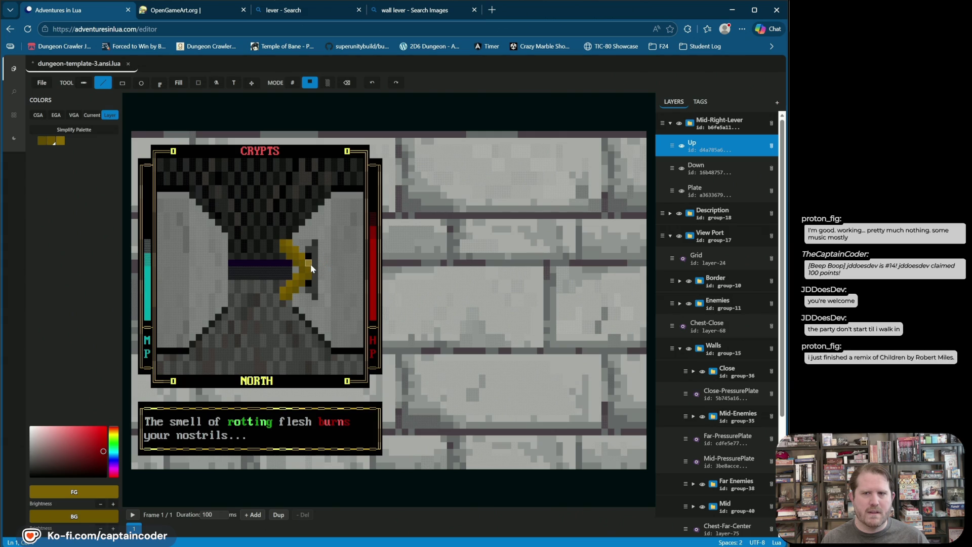
pyautogui.click(310, 263)
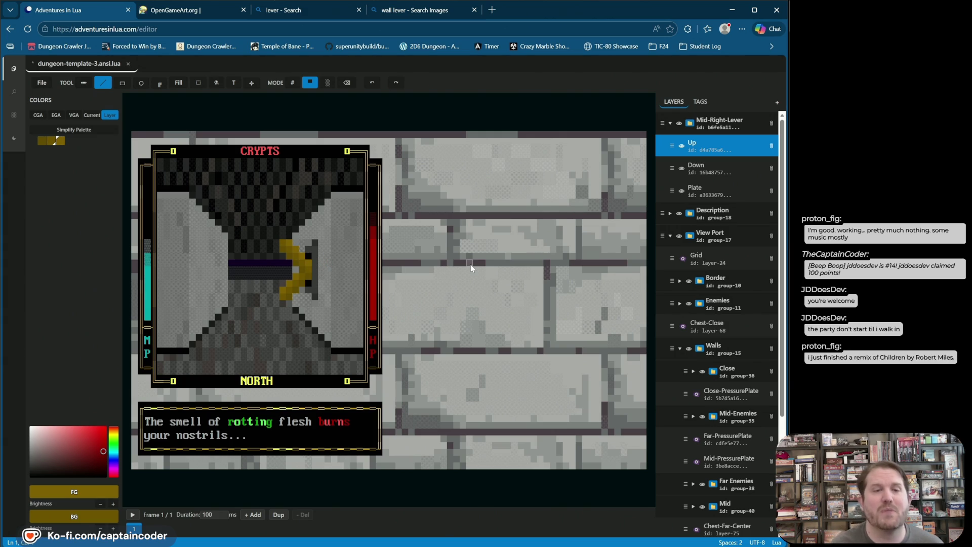
pyautogui.hotkey('ctrl', 's')
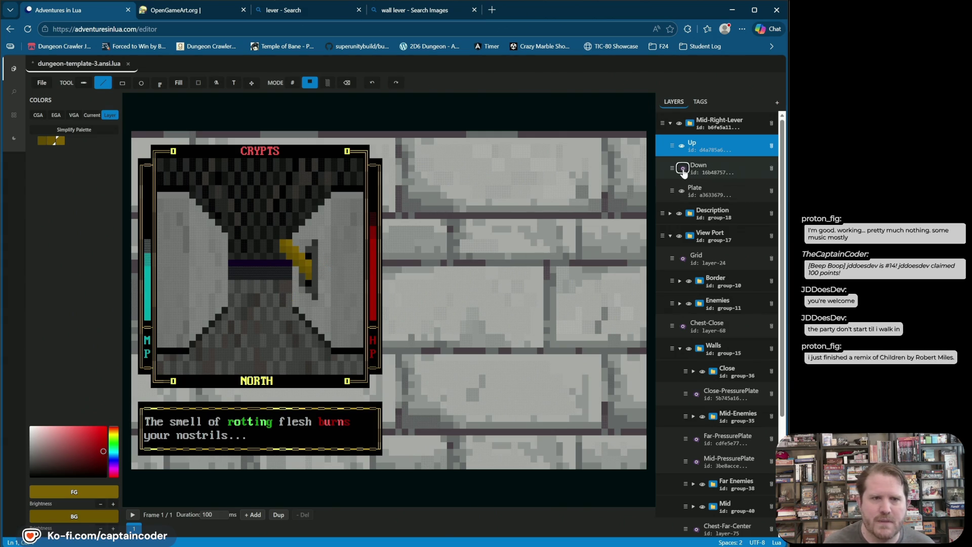
# Step: Hide the Down layer, flick the Up layer on and off to compare poses, and reselect Up
pyautogui.click(682, 169)
pyautogui.click(682, 146)
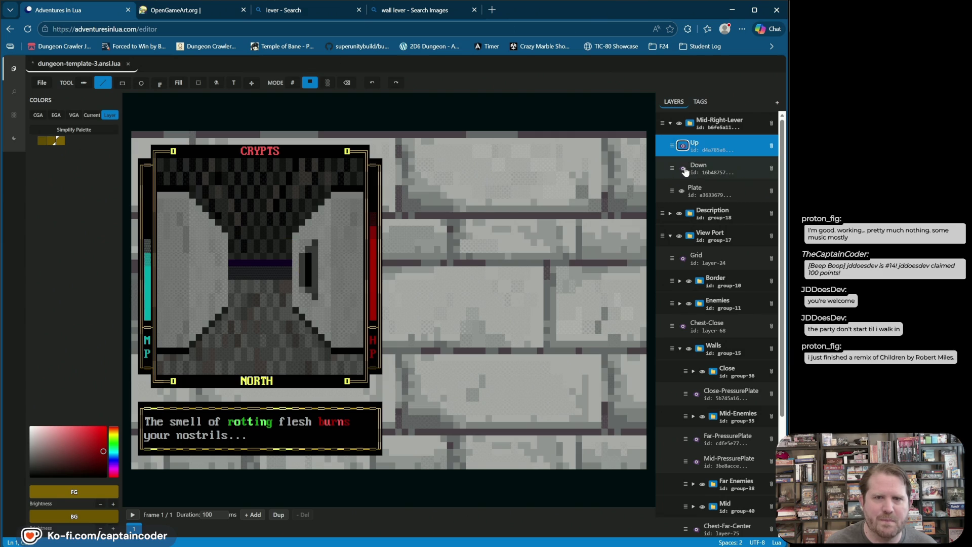
pyautogui.click(682, 146)
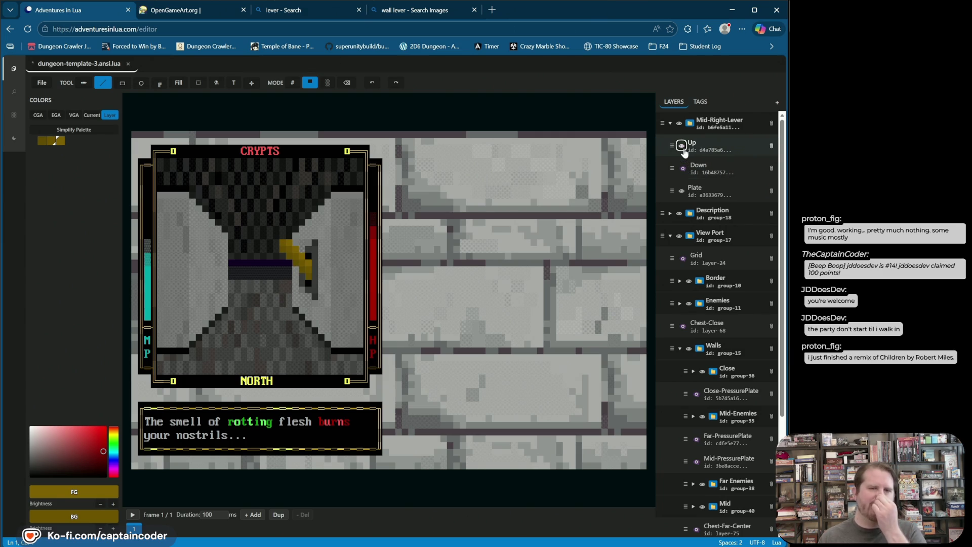
pyautogui.click(685, 152)
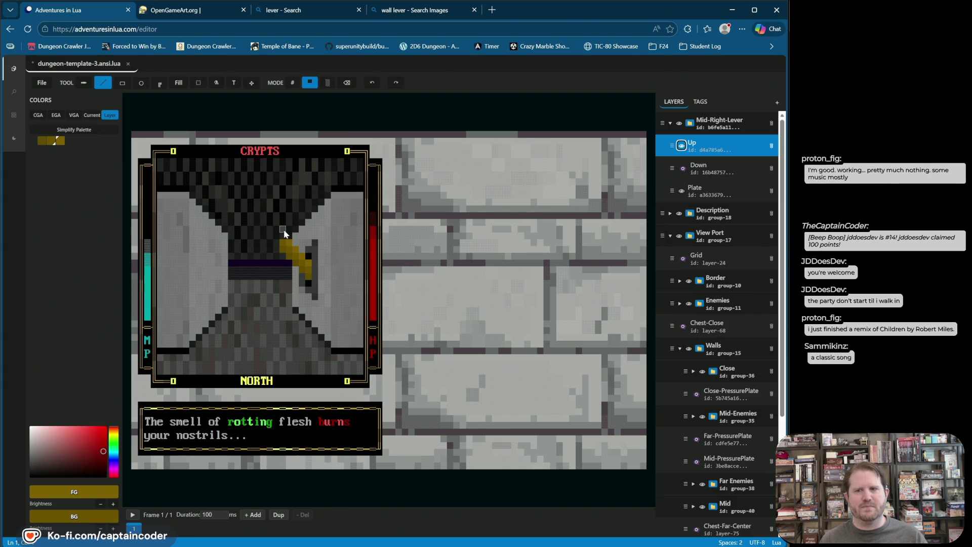
pyautogui.moveTo(274, 261); pyautogui.dragTo(323, 299)
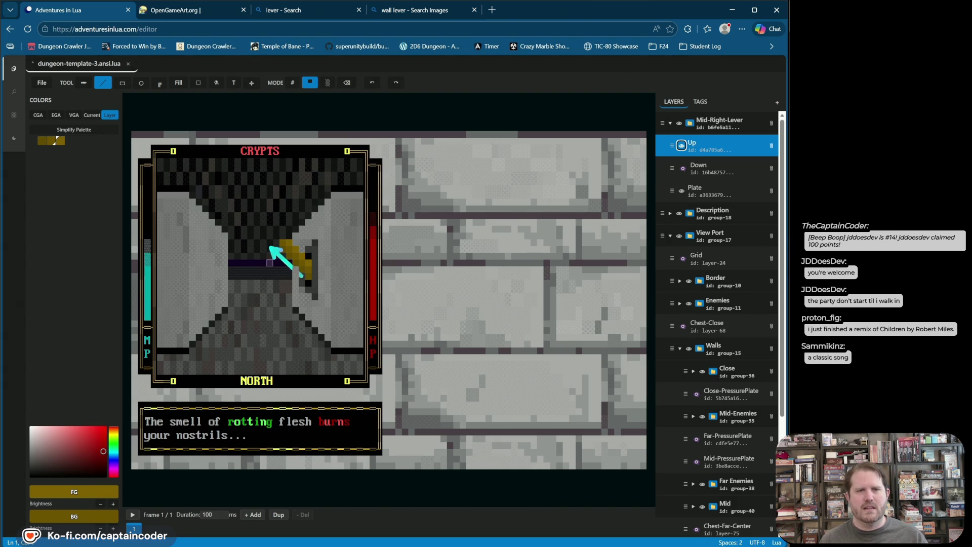
pyautogui.moveTo(275, 250); pyautogui.dragTo(308, 288)
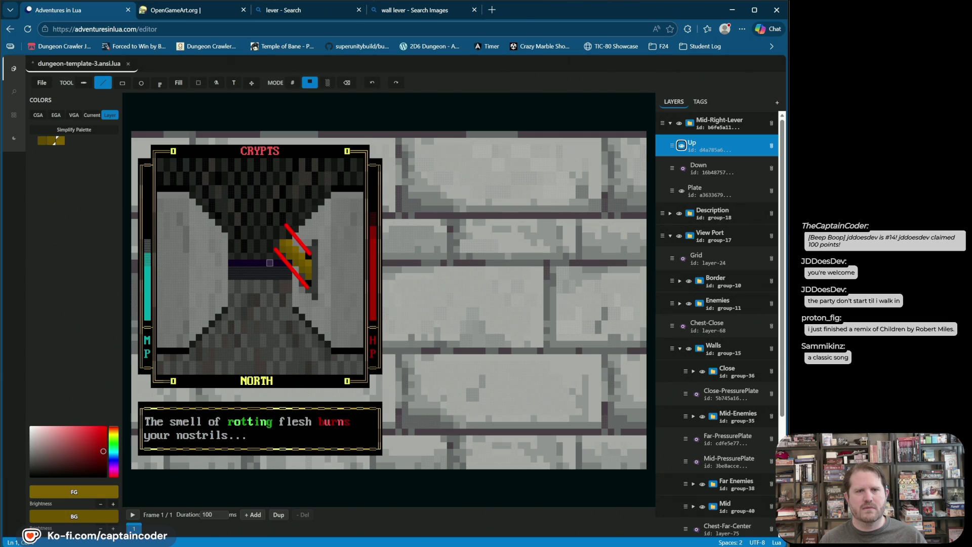
pyautogui.moveTo(282, 216); pyautogui.dragTo(287, 234)
pyautogui.press('Escape')
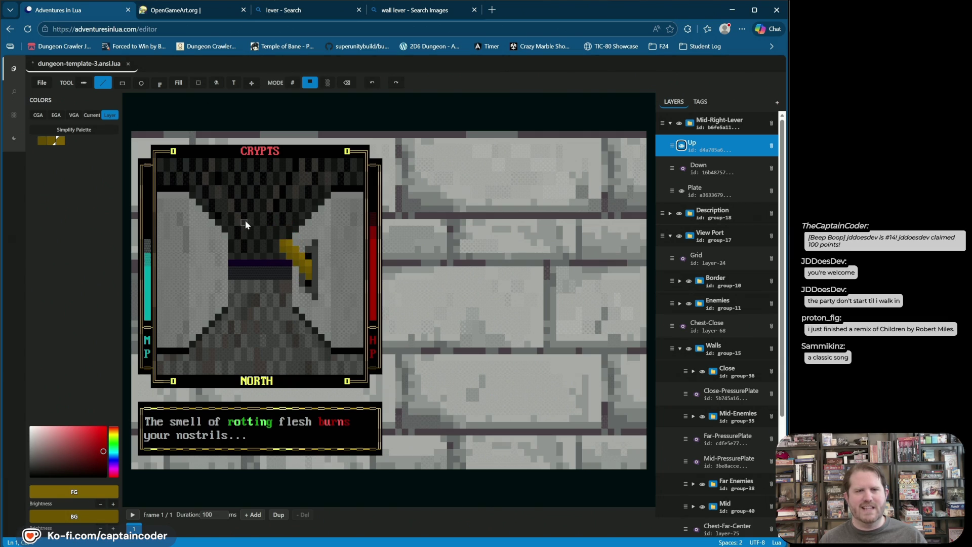
# Step: Toggle the Up and Down lever layers to compare the raised and lowered poses
pyautogui.click(681, 168)
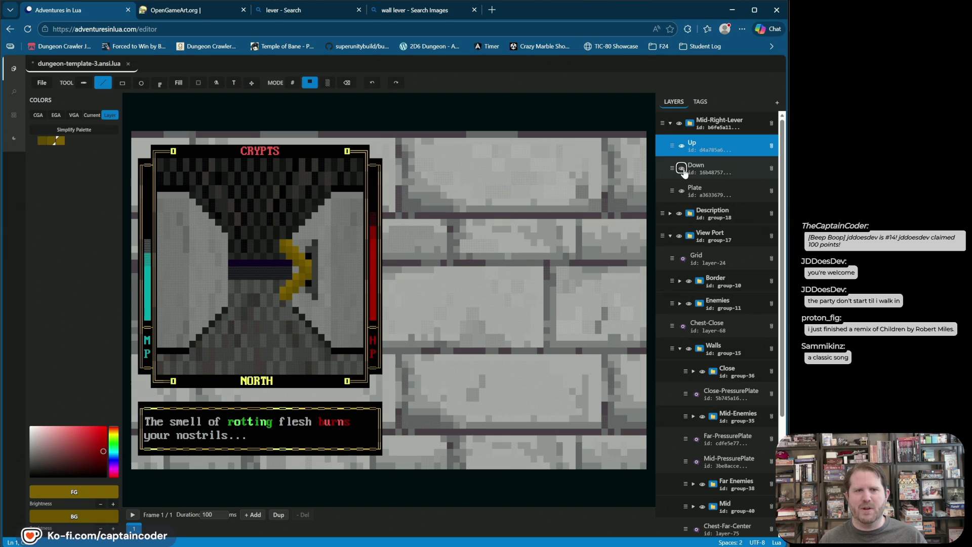
pyautogui.click(682, 146)
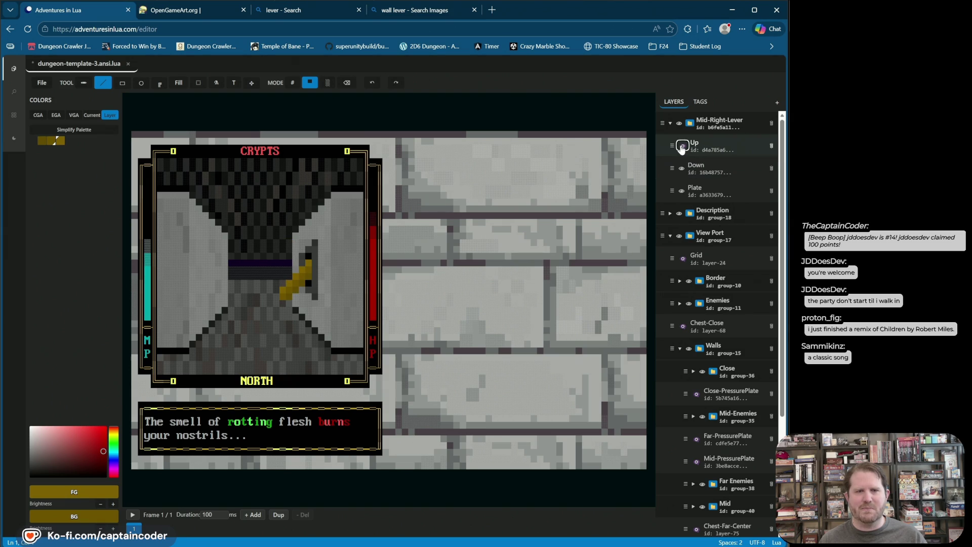
pyautogui.click(682, 147)
pyautogui.click(682, 168)
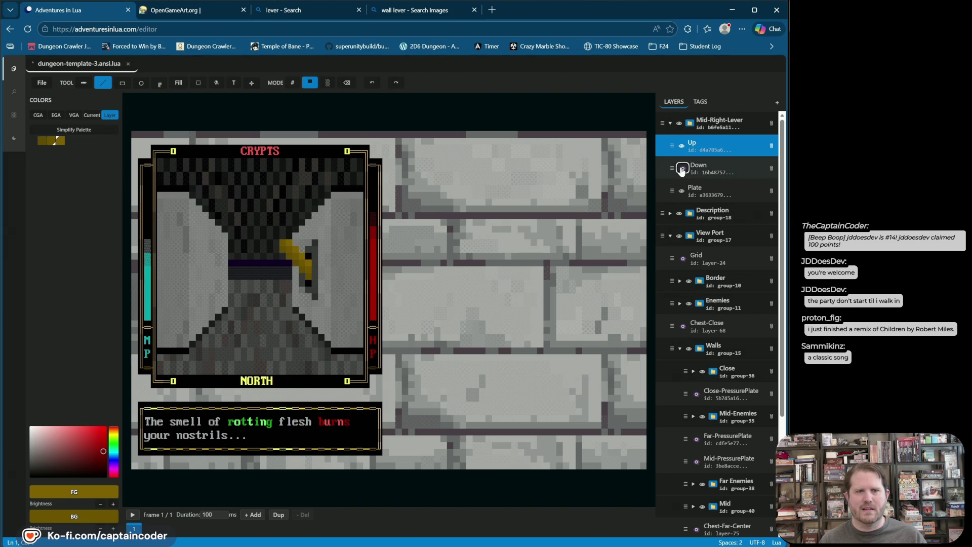
pyautogui.click(681, 168)
pyautogui.click(682, 146)
pyautogui.click(682, 146)
pyautogui.click(682, 169)
pyautogui.click(682, 169)
pyautogui.click(682, 146)
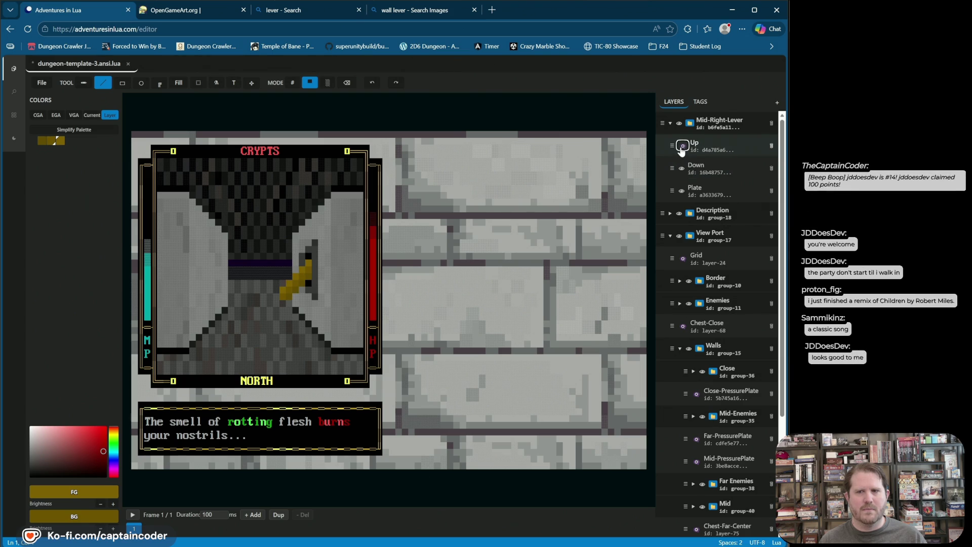
pyautogui.click(682, 146)
pyautogui.click(682, 169)
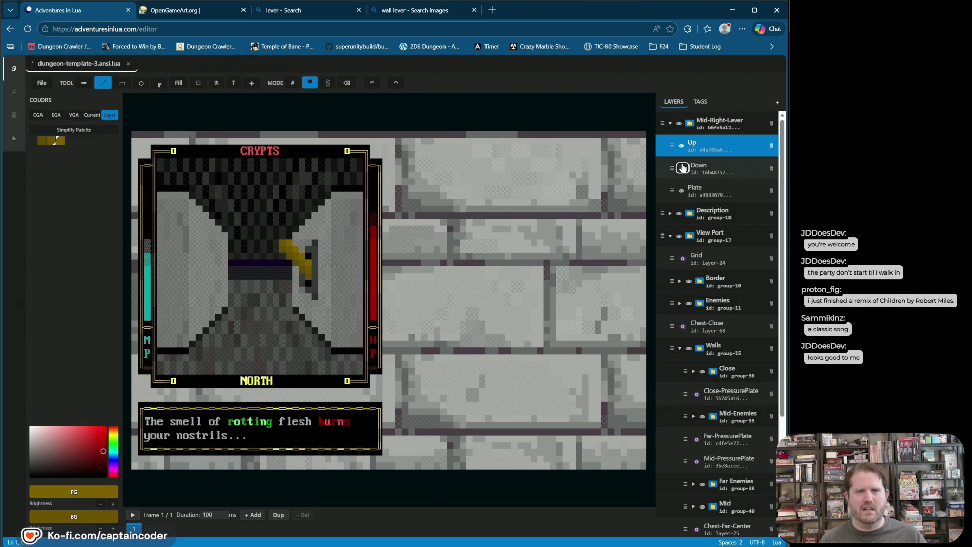
pyautogui.click(682, 168)
# Step: Flicker the Down pose, then hide both Up and Down lever layers, leaving only the plate
pyautogui.click(682, 168)
pyautogui.click(682, 169)
pyautogui.click(682, 169)
pyautogui.click(682, 168)
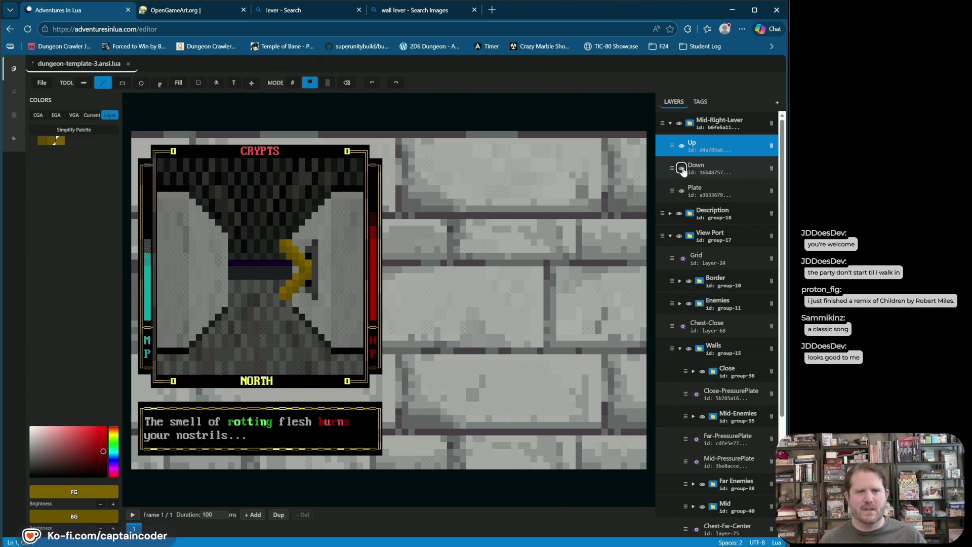
pyautogui.click(681, 168)
pyautogui.click(683, 146)
pyautogui.click(683, 146)
pyautogui.click(682, 146)
pyautogui.click(683, 147)
pyautogui.click(683, 147)
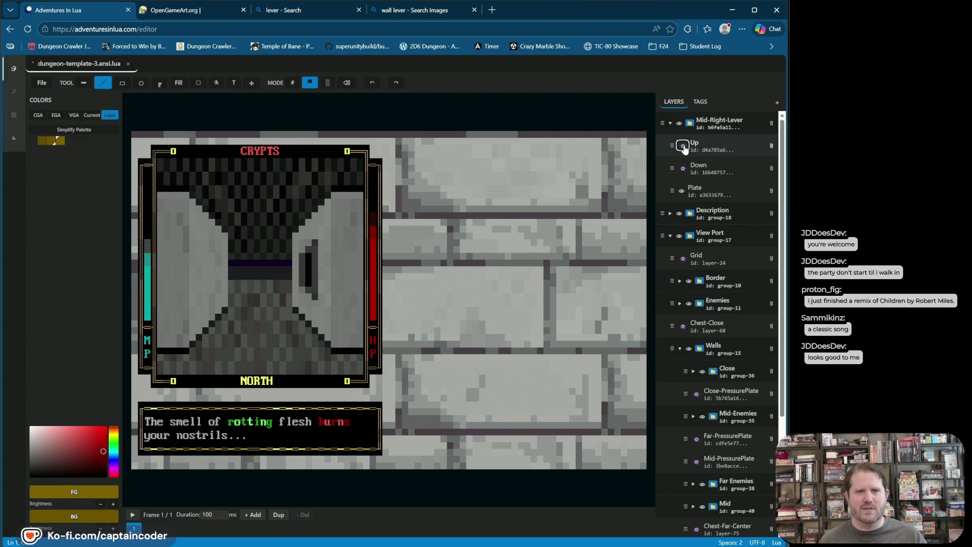
pyautogui.click(684, 146)
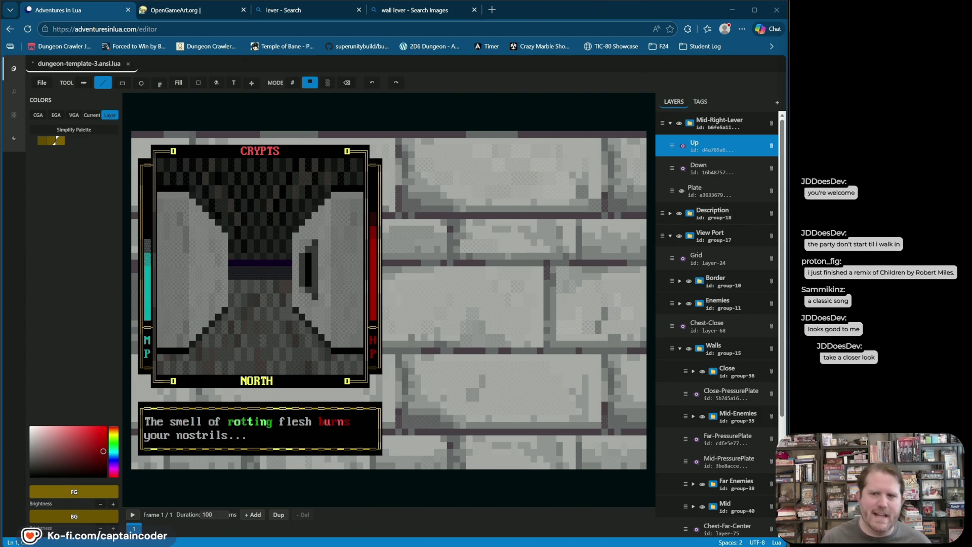
pyautogui.click(679, 152)
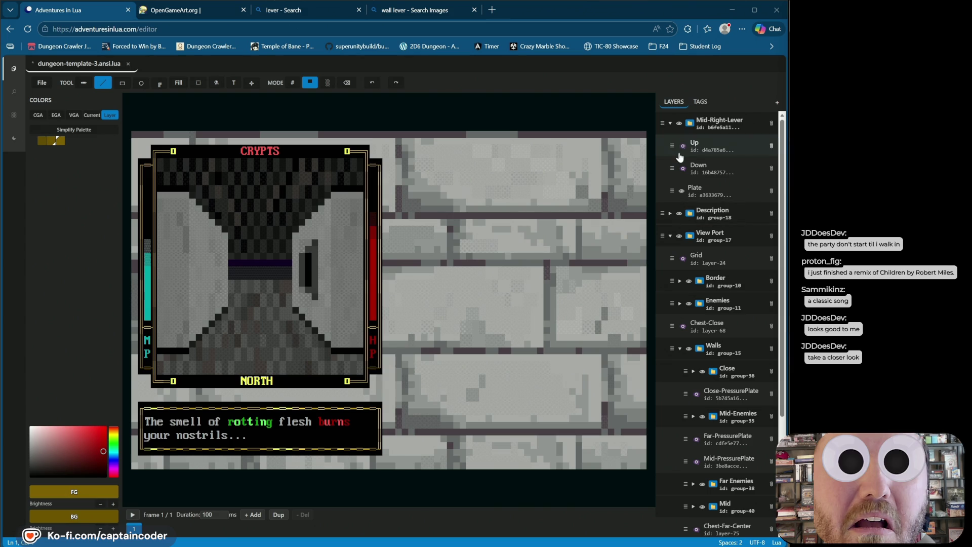
# Step: Show the raised lever again and blink the Up and Down poses to compare them
pyautogui.click(682, 146)
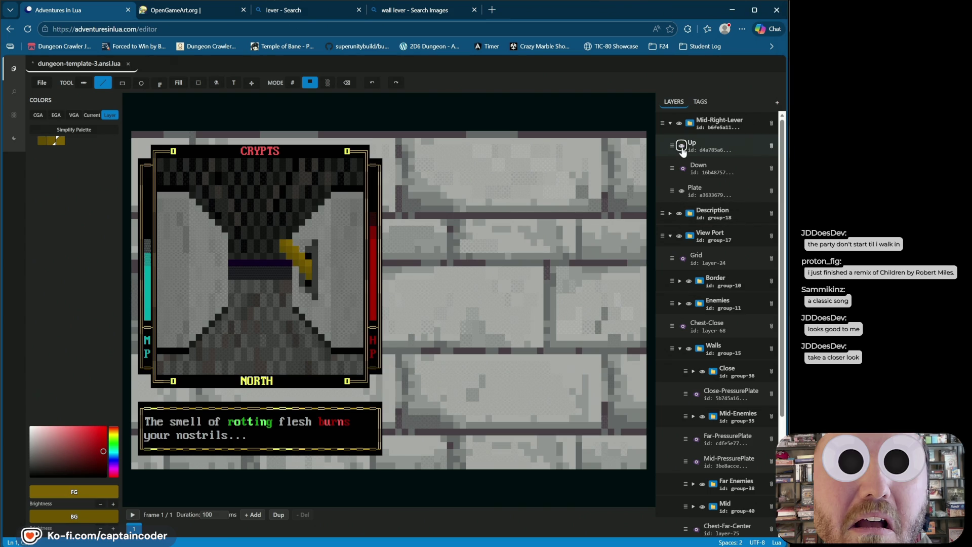
pyautogui.click(682, 150)
pyautogui.click(682, 168)
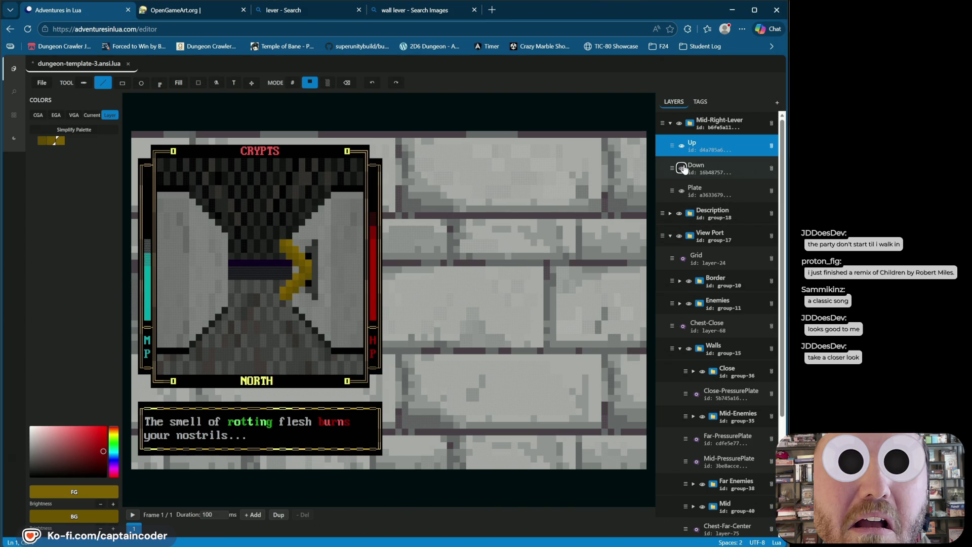
pyautogui.click(682, 168)
pyautogui.click(682, 146)
pyautogui.click(682, 147)
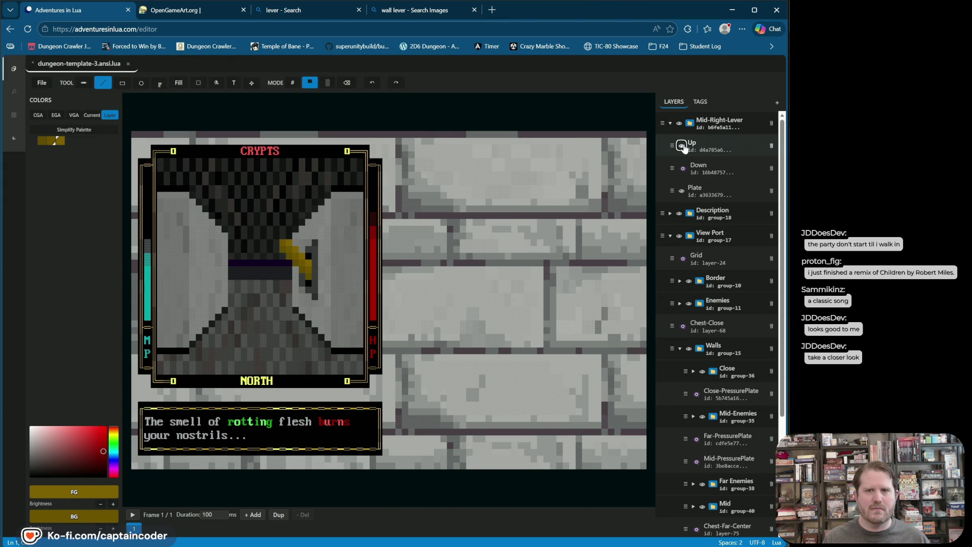
pyautogui.click(682, 147)
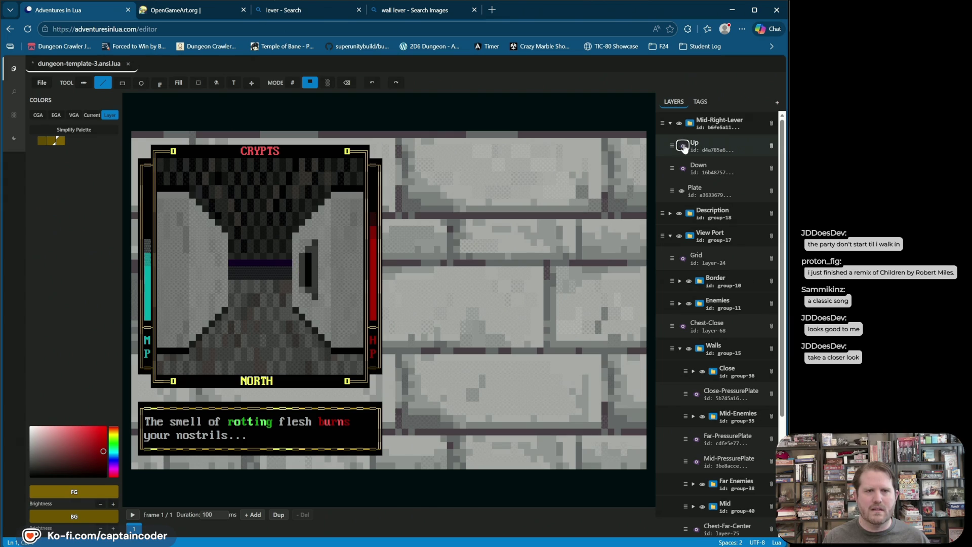
pyautogui.click(683, 146)
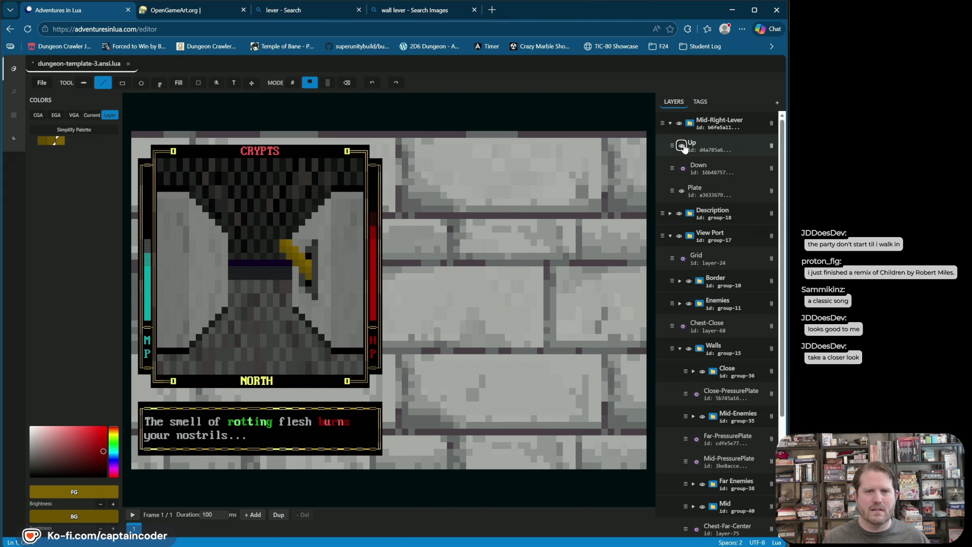
pyautogui.click(683, 147)
pyautogui.click(683, 146)
pyautogui.click(682, 146)
pyautogui.click(682, 168)
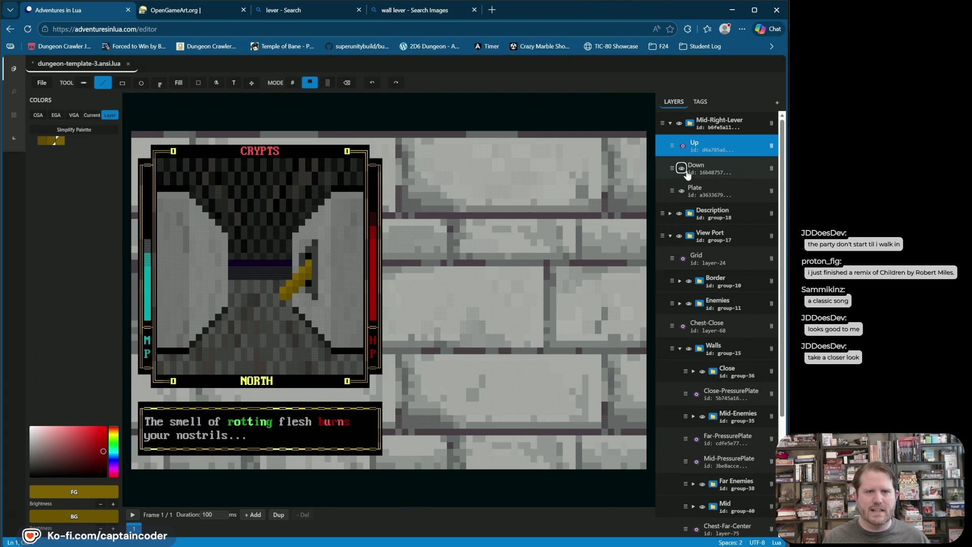
pyautogui.click(681, 168)
pyautogui.click(682, 168)
# Step: Leave the raised lever visible with the Down pose hidden, and save the file
pyautogui.click(682, 168)
pyautogui.click(681, 147)
pyautogui.click(681, 166)
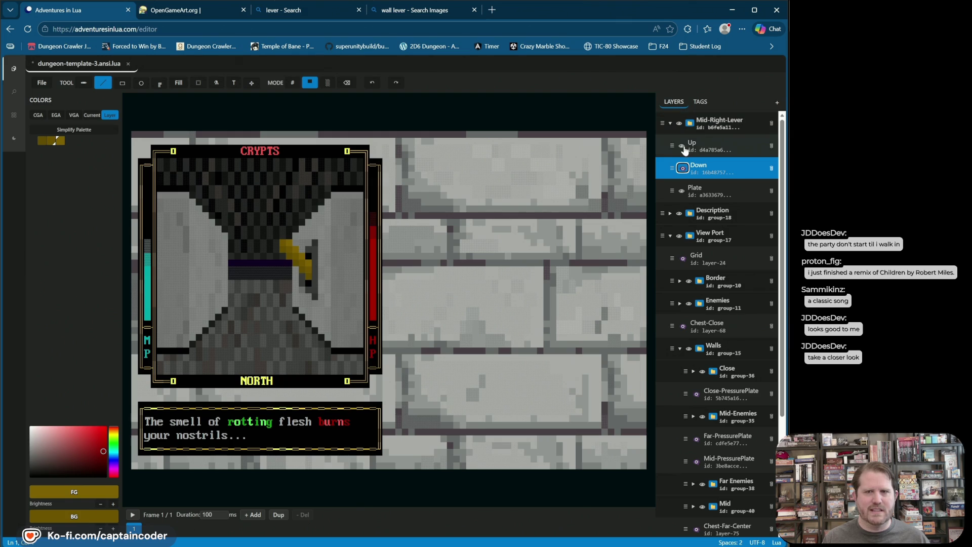
pyautogui.click(682, 168)
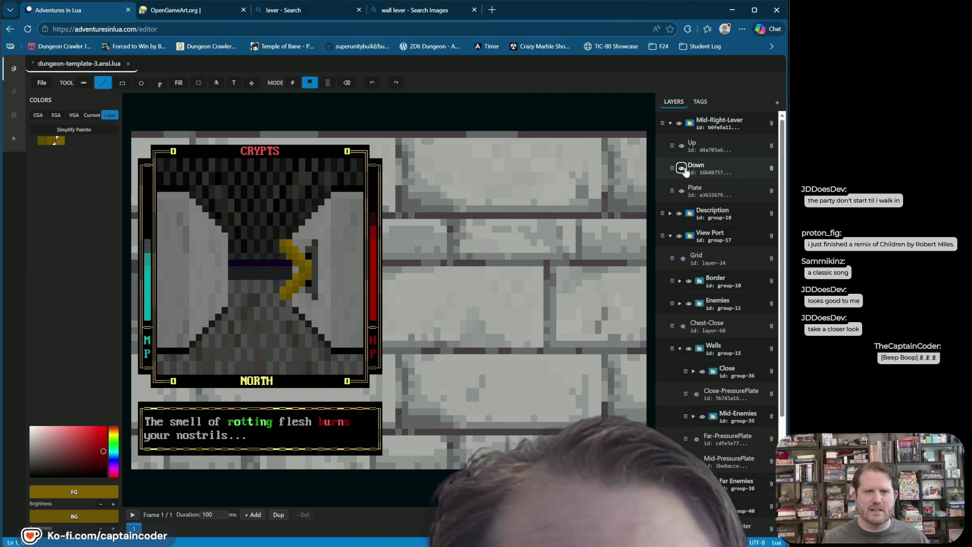
pyautogui.click(682, 168)
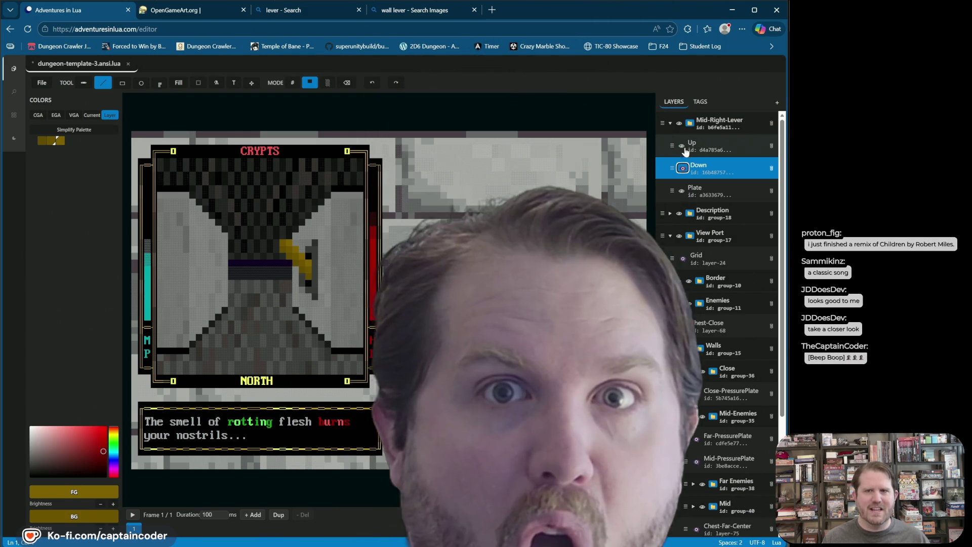
pyautogui.click(683, 146)
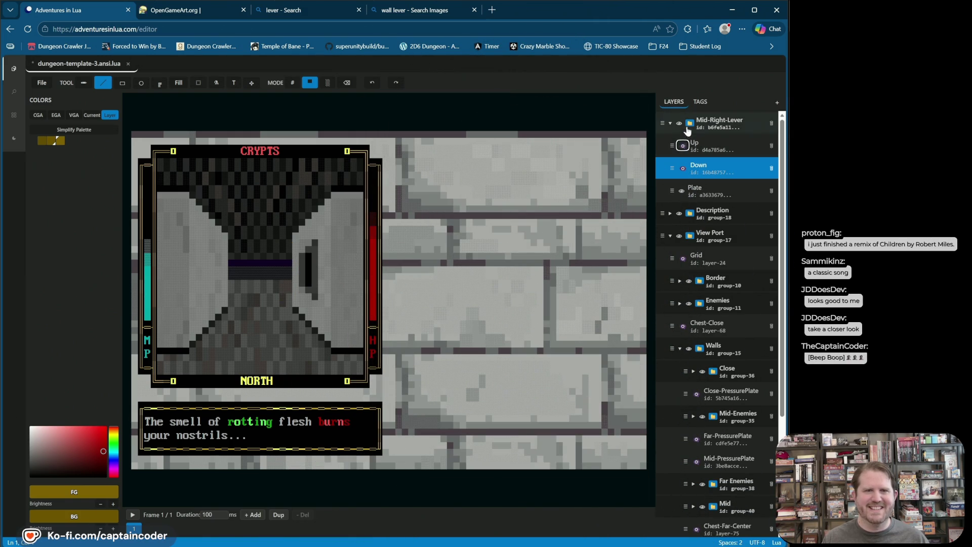
pyautogui.click(682, 146)
pyautogui.click(681, 146)
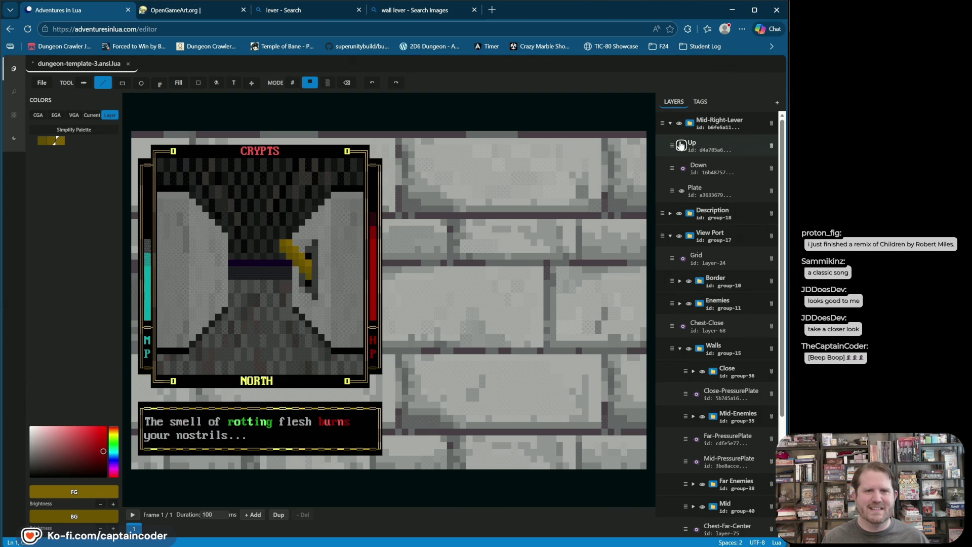
pyautogui.hotkey('ctrl', 's')
pyautogui.rightClick(701, 126)
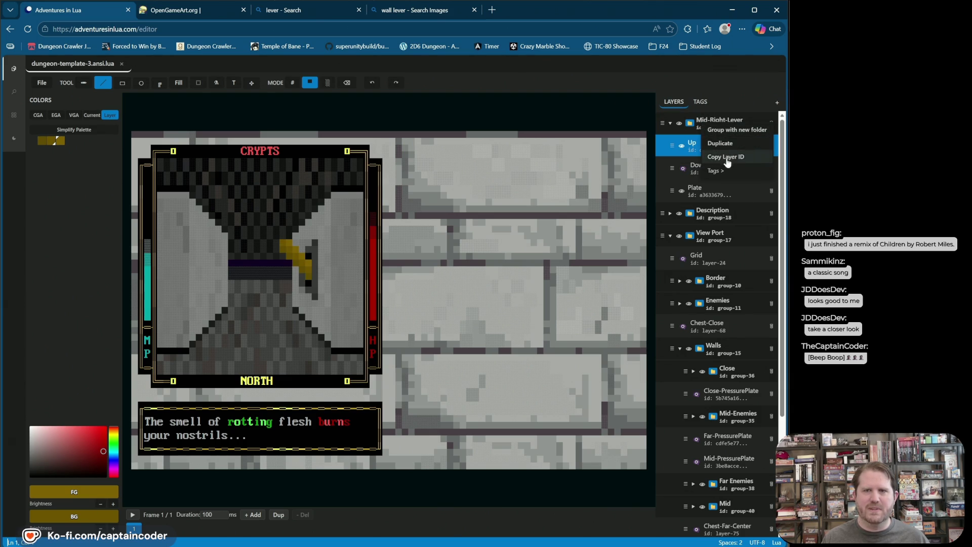
# Step: Duplicate the Mid-Right-Lever group into Mid-Right-Lever (Copy)
pyautogui.click(727, 150)
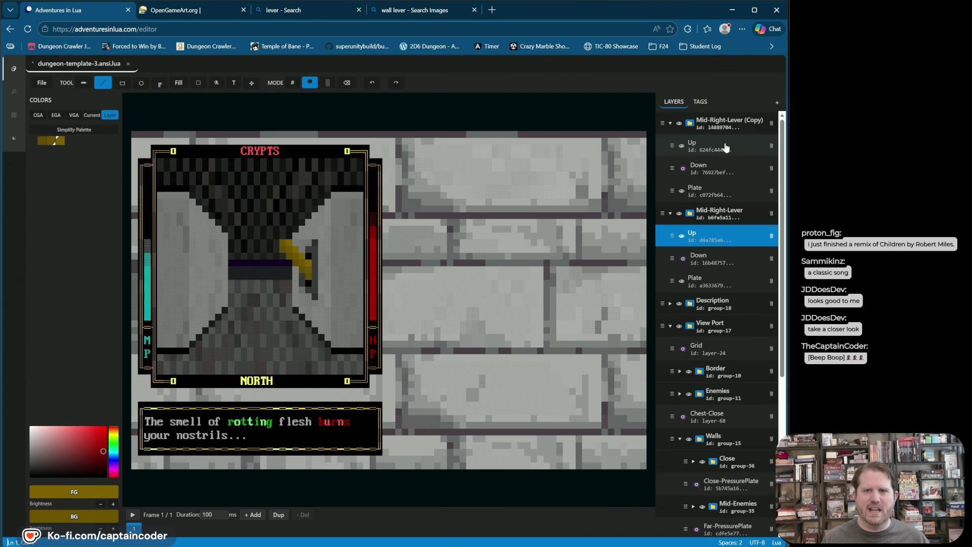
pyautogui.click(679, 214)
pyautogui.click(679, 213)
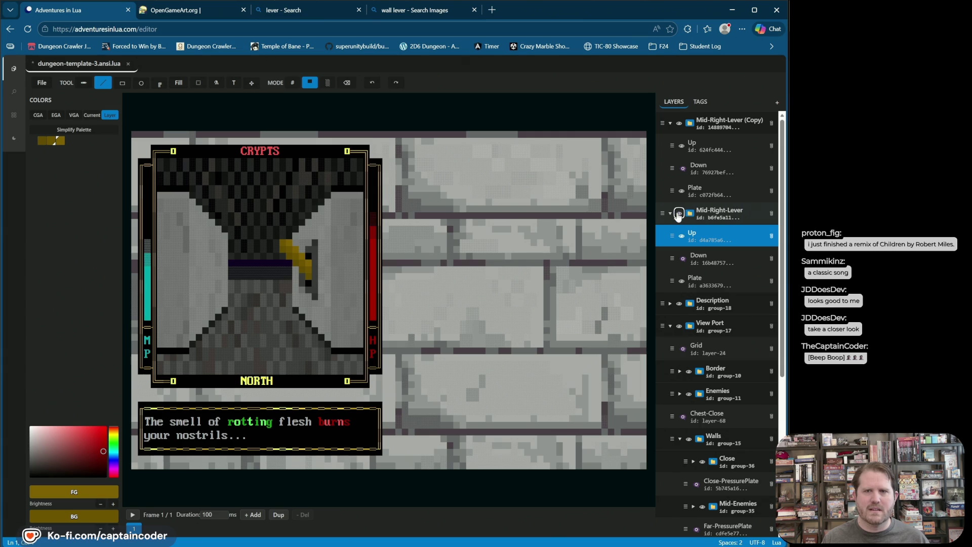
# Step: Flip the copied lever horizontally and drag it onto the left mid wall
pyautogui.click(703, 123)
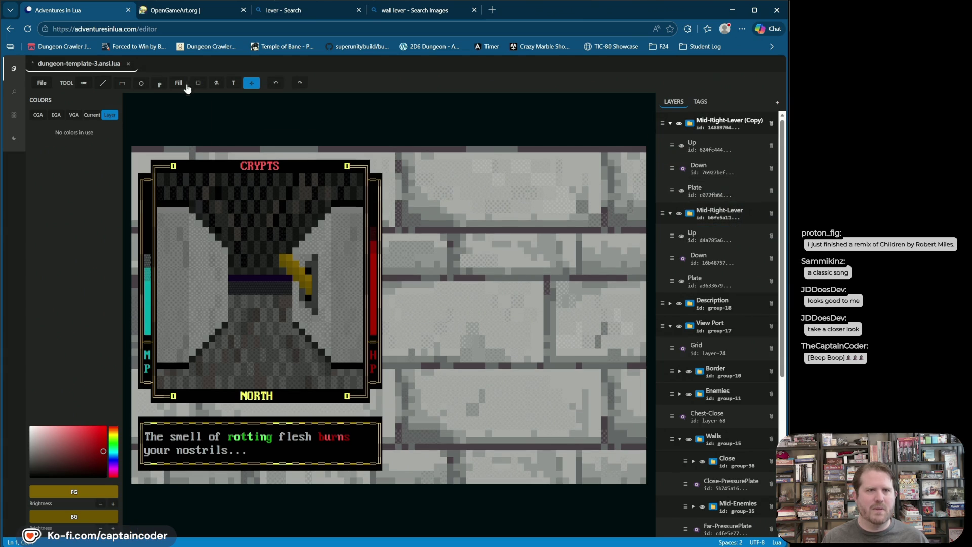
pyautogui.click(252, 83)
pyautogui.click(255, 104)
pyautogui.click(289, 82)
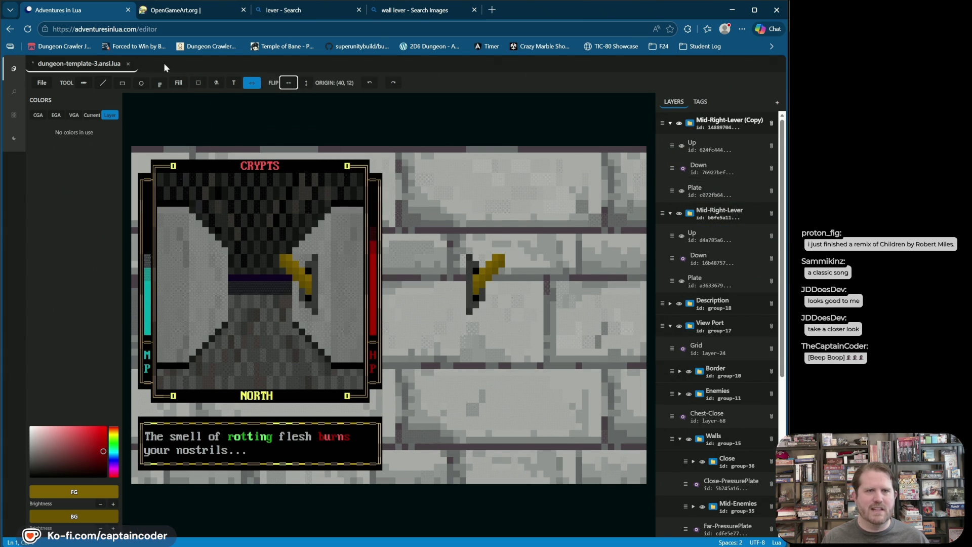
pyautogui.click(252, 82)
pyautogui.click(255, 95)
pyautogui.moveTo(446, 270); pyautogui.dragTo(227, 278)
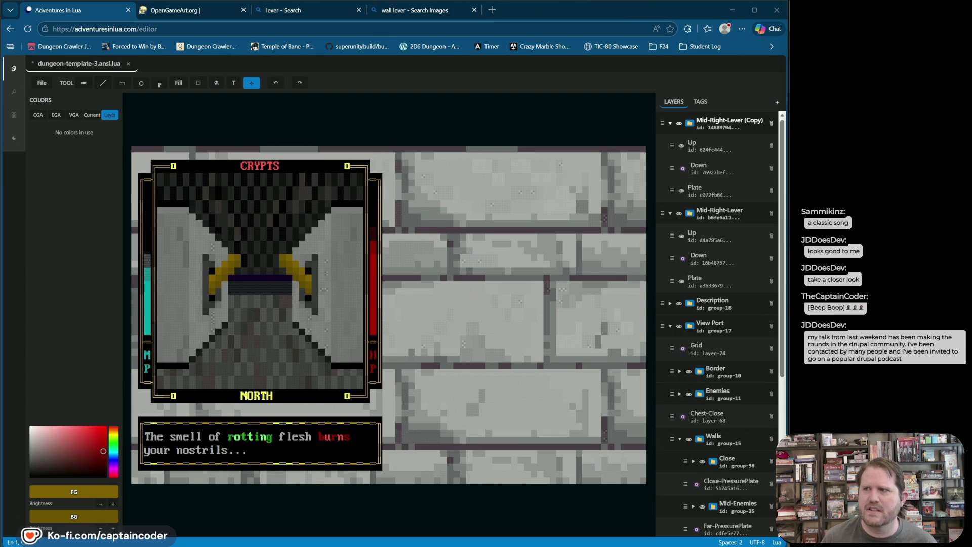
pyautogui.click(332, 106)
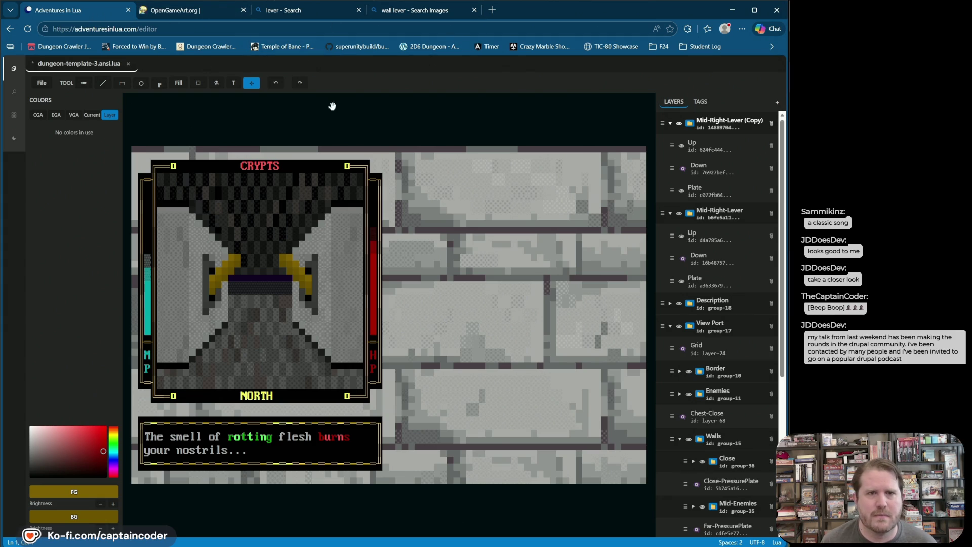
# Step: Save, collapse both lever groups, and wrap the copied lever in a new Mid-Levers folder
pyautogui.hotkey('ctrl', 's')
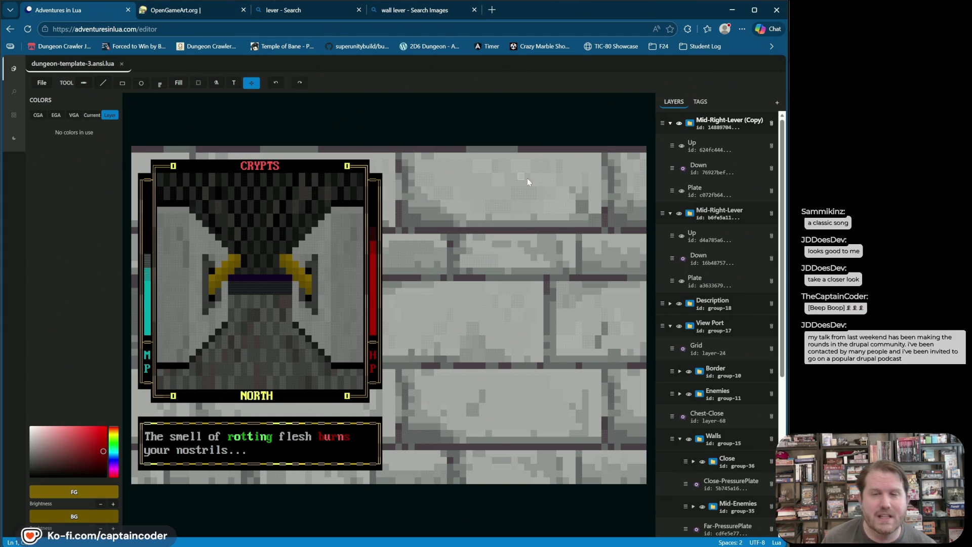
pyautogui.click(670, 124)
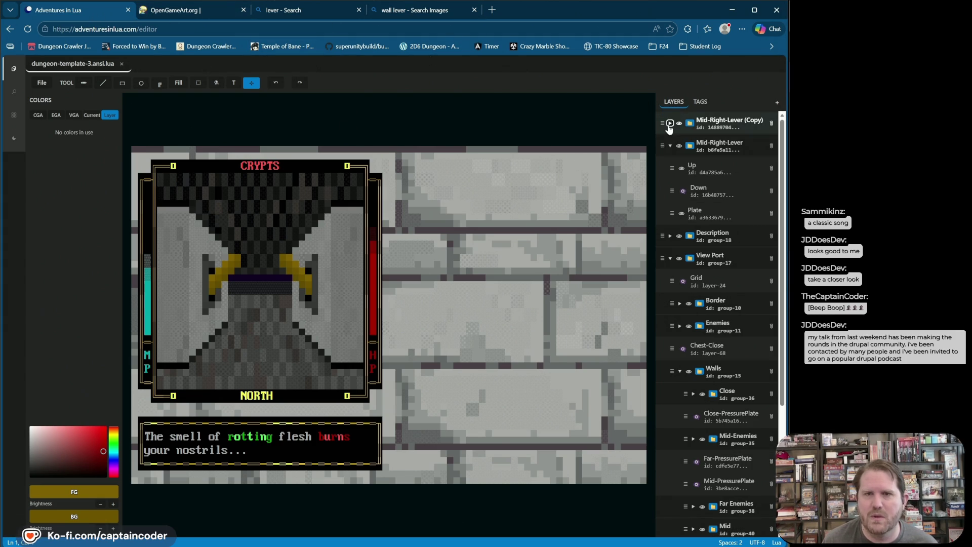
pyautogui.click(671, 146)
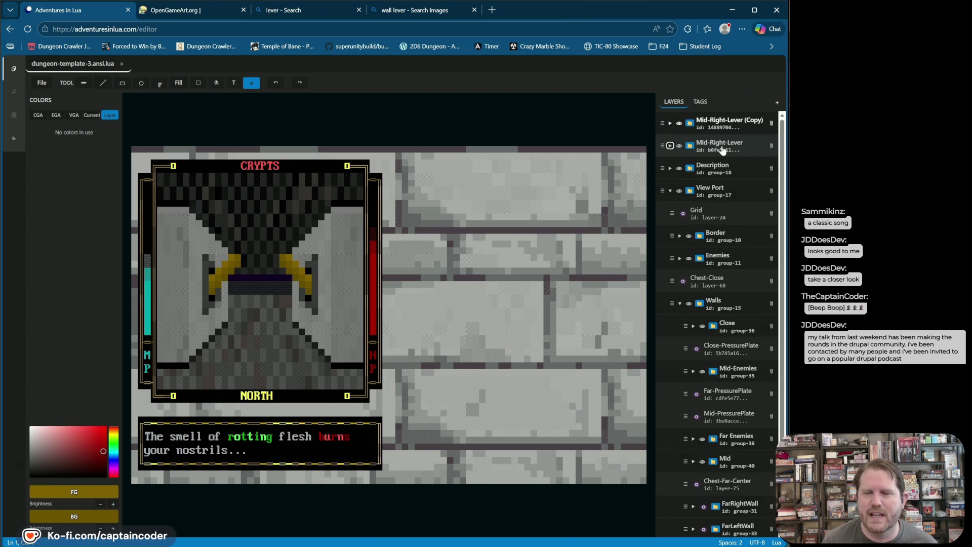
pyautogui.rightClick(729, 124)
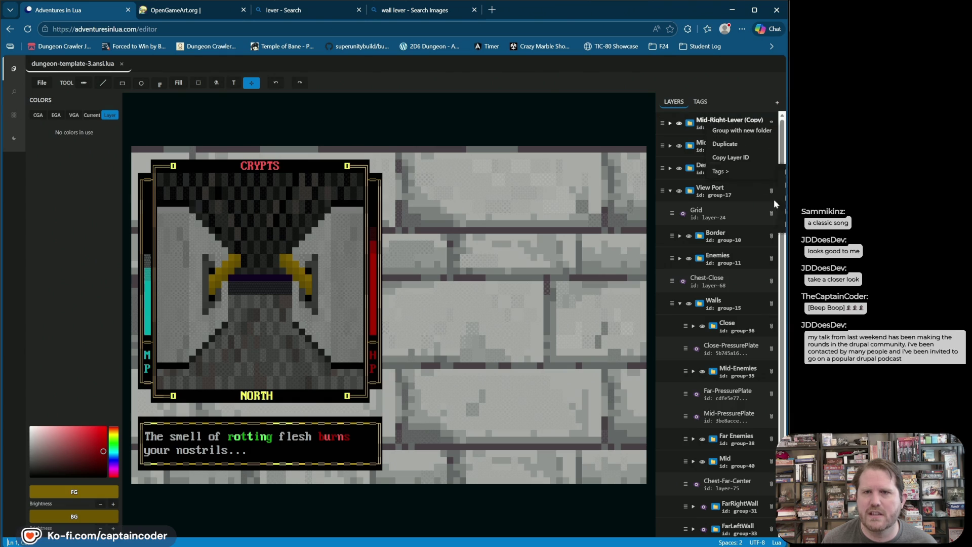
pyautogui.click(732, 131)
pyautogui.write('Mid-Lev')
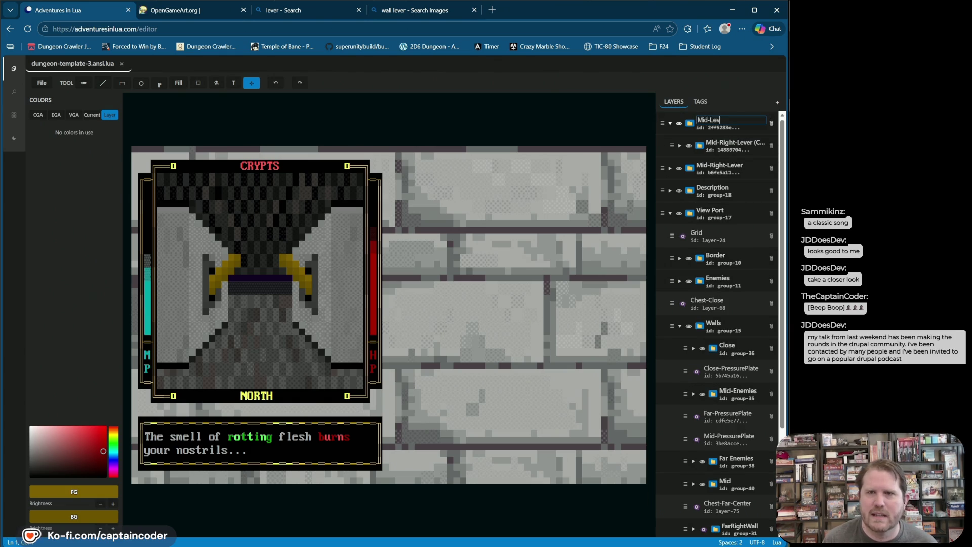
pyautogui.write('ers')
pyautogui.press('Return')
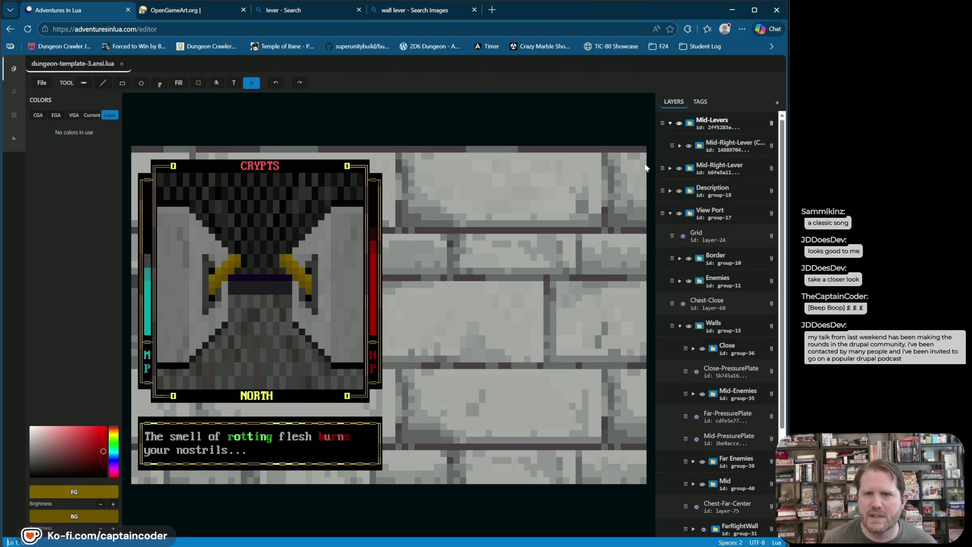
# Step: Move Mid-Right-Lever into Mid-Levers and place the folder inside Walls below Mid-Enemies
pyautogui.moveTo(662, 168); pyautogui.dragTo(700, 129)
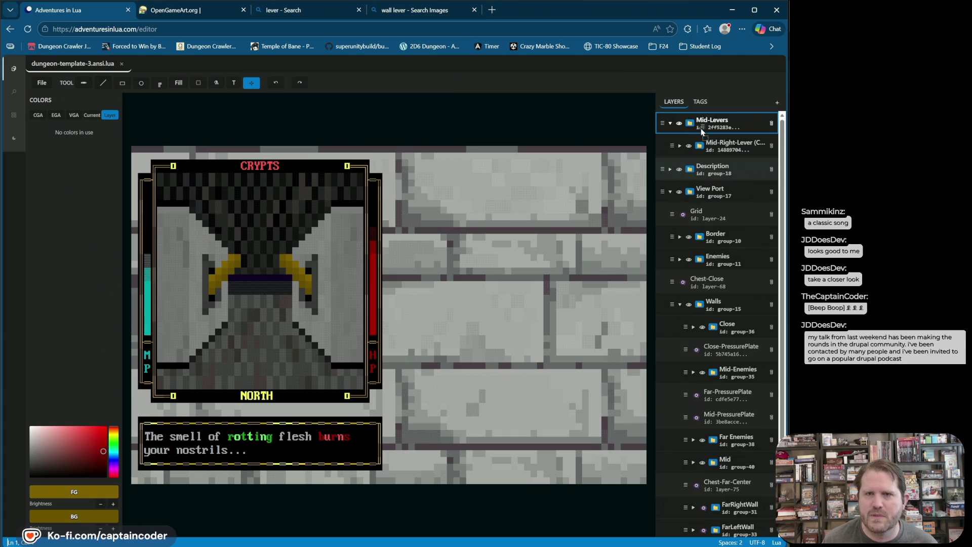
pyautogui.click(701, 101)
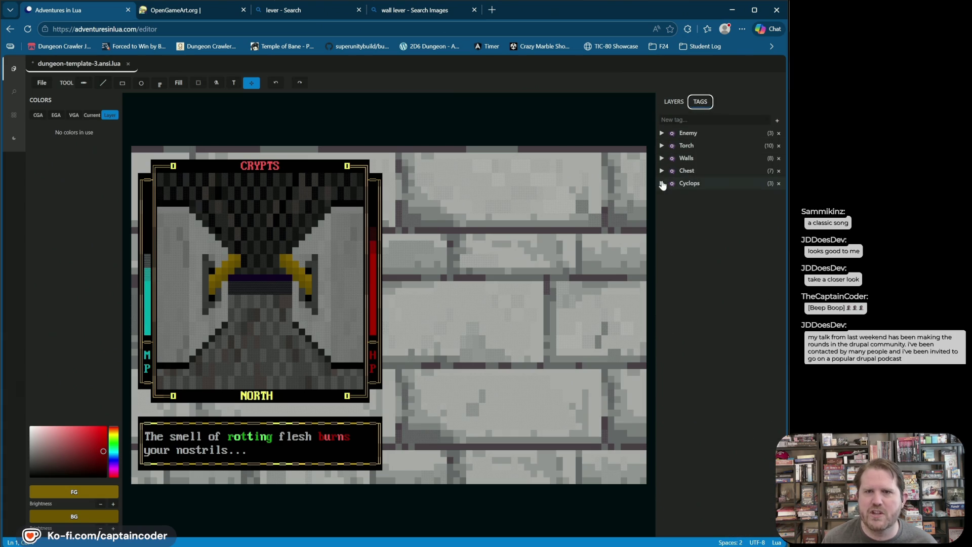
pyautogui.click(661, 183)
pyautogui.click(673, 101)
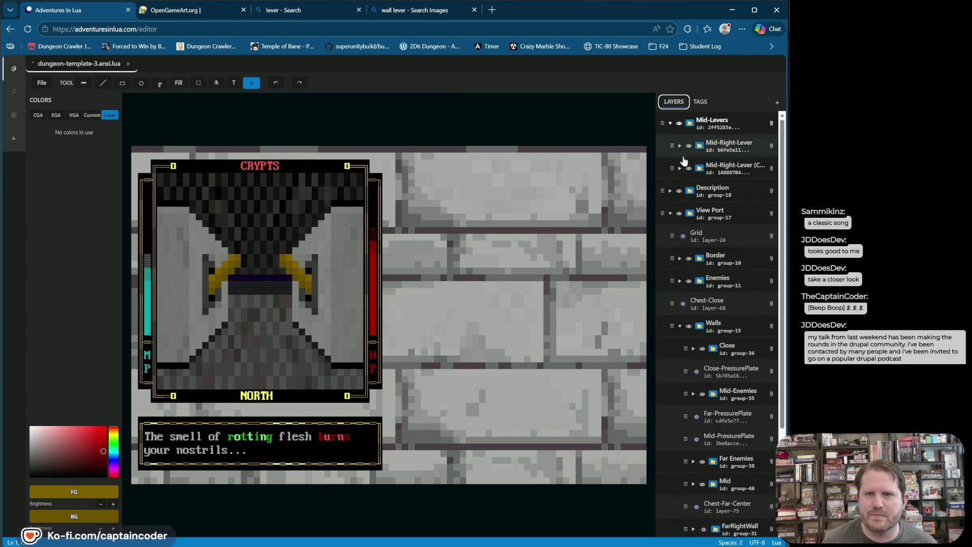
pyautogui.click(671, 215)
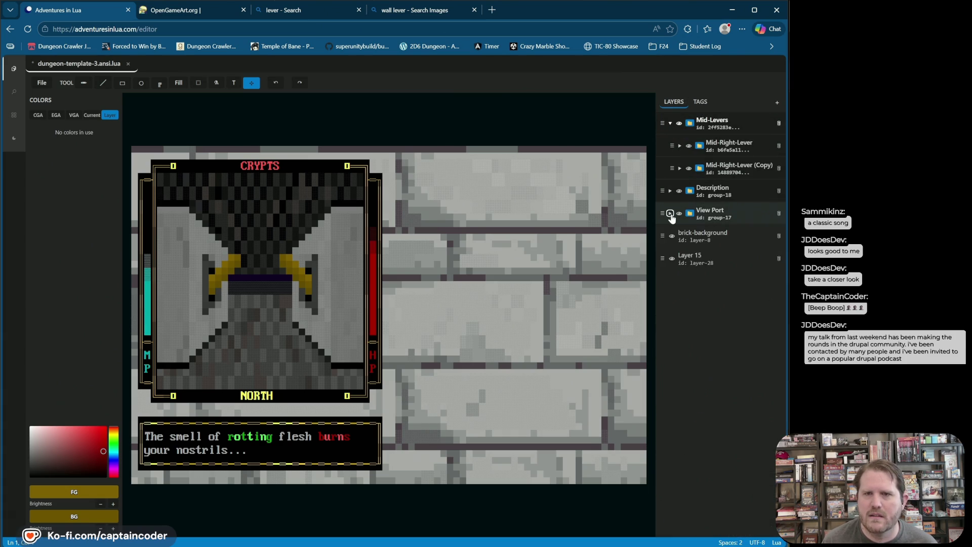
pyautogui.click(670, 214)
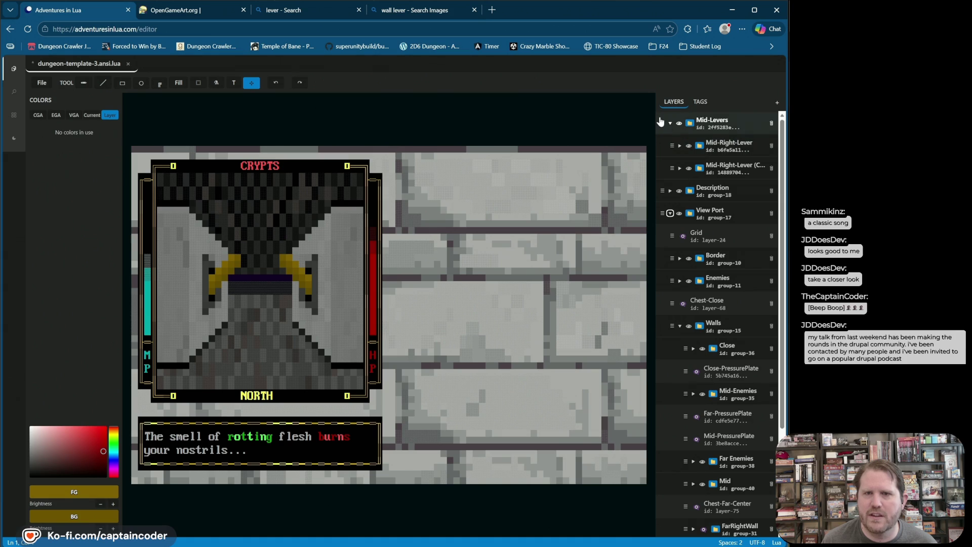
pyautogui.moveTo(664, 122); pyautogui.dragTo(722, 357)
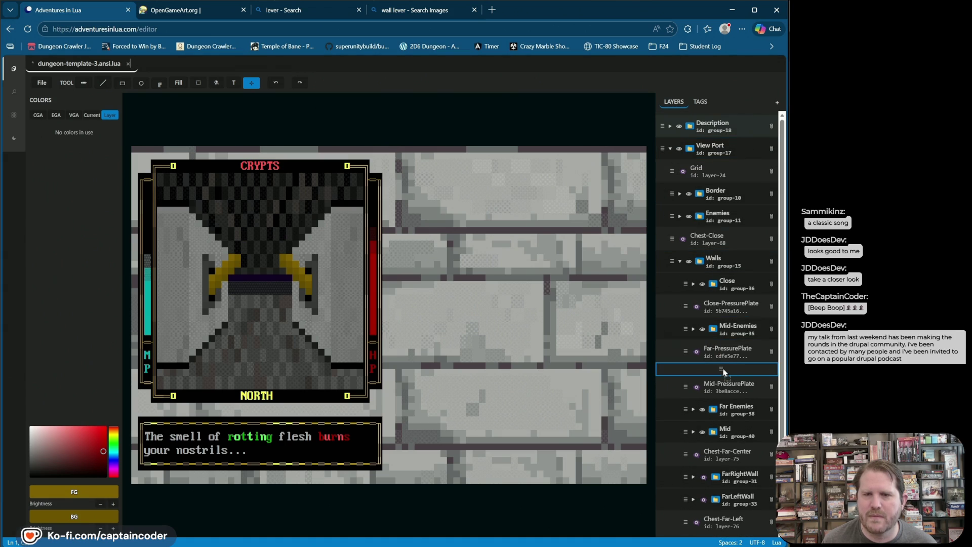
pyautogui.moveTo(721, 357); pyautogui.dragTo(719, 349)
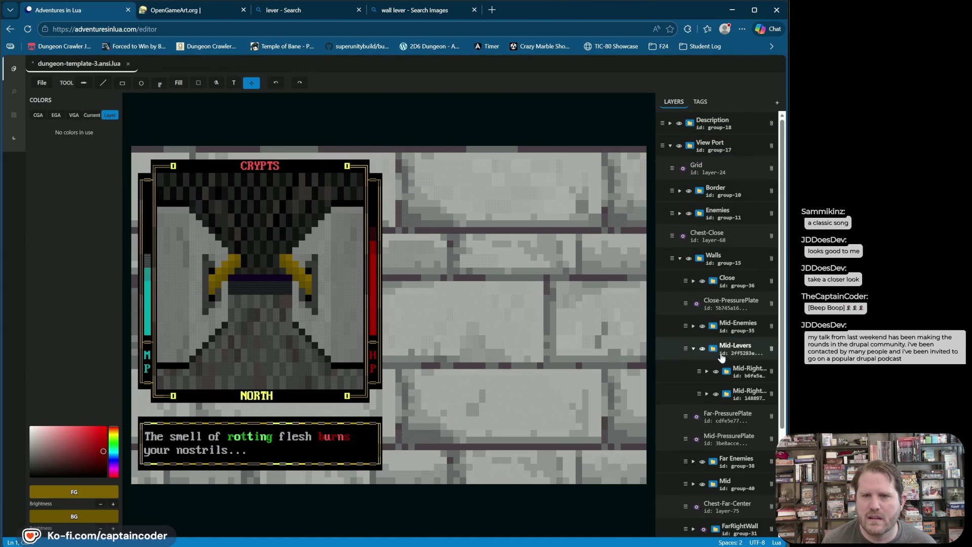
pyautogui.click(694, 349)
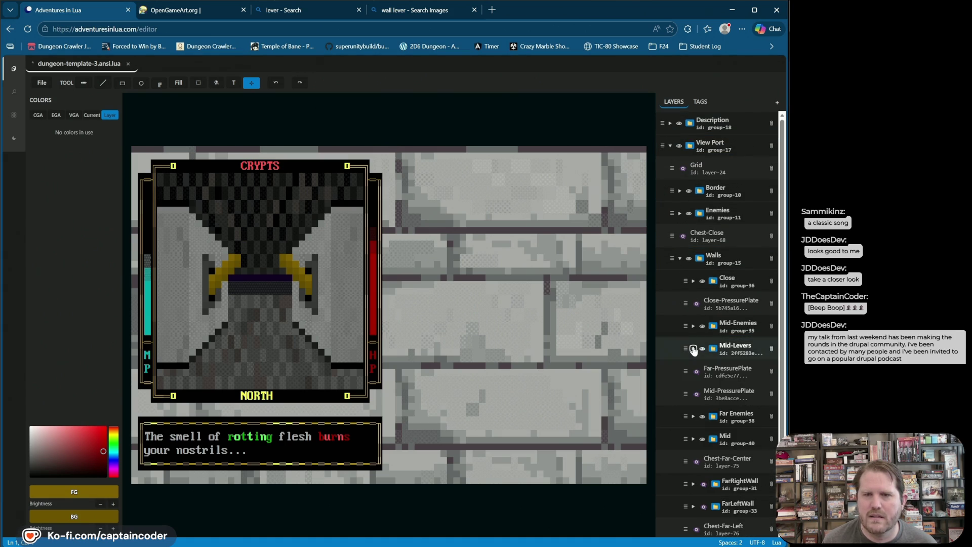
pyautogui.click(700, 101)
# Step: Compare Mid-cyclops and Close-Cyclops, keep the mid-distance cyclops visible, and save the file
pyautogui.click(672, 208)
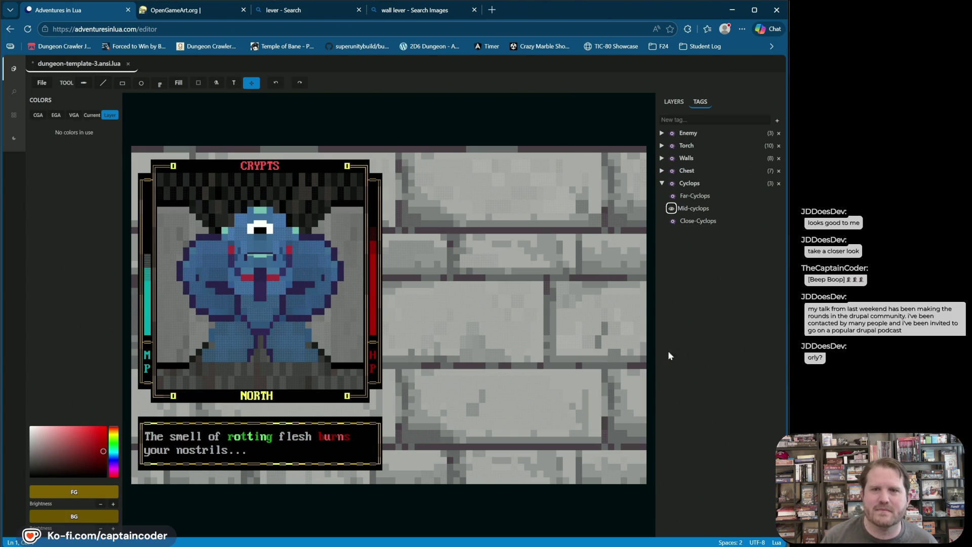
pyautogui.click(671, 208)
pyautogui.click(671, 220)
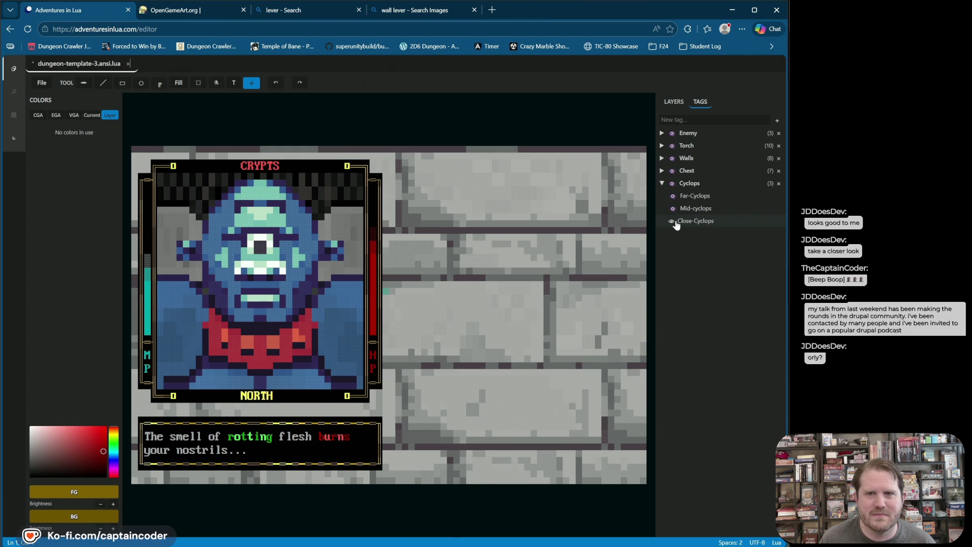
pyautogui.click(671, 209)
pyautogui.click(673, 221)
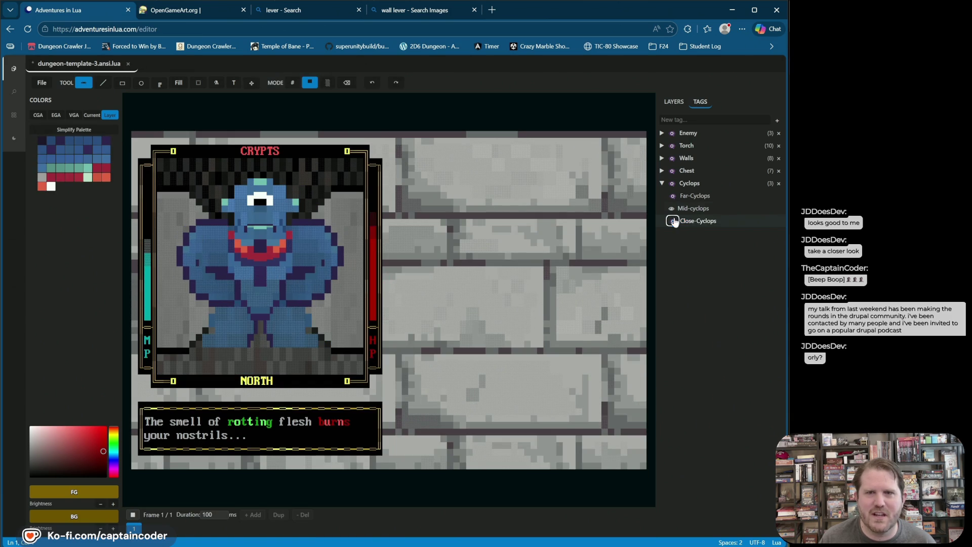
pyautogui.click(673, 222)
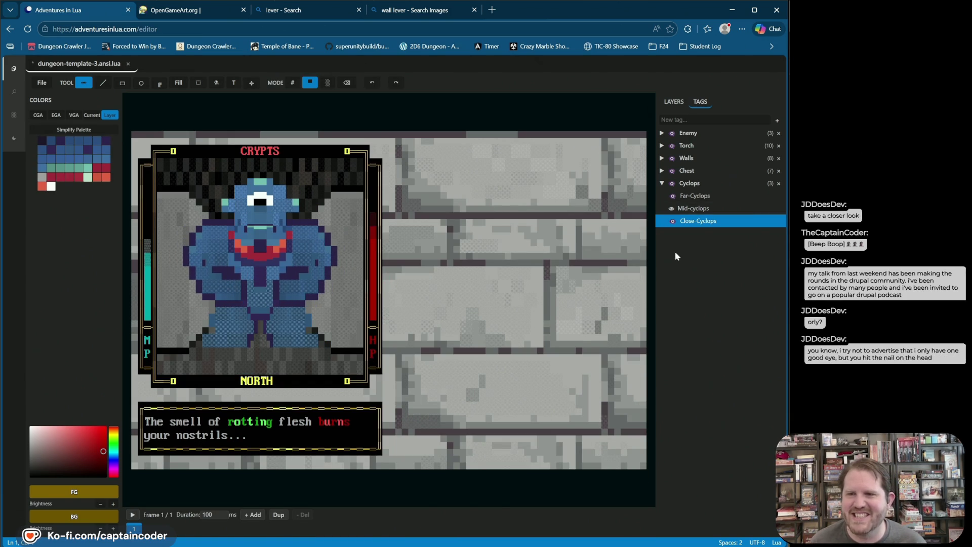
pyautogui.hotkey('ctrl', 's')
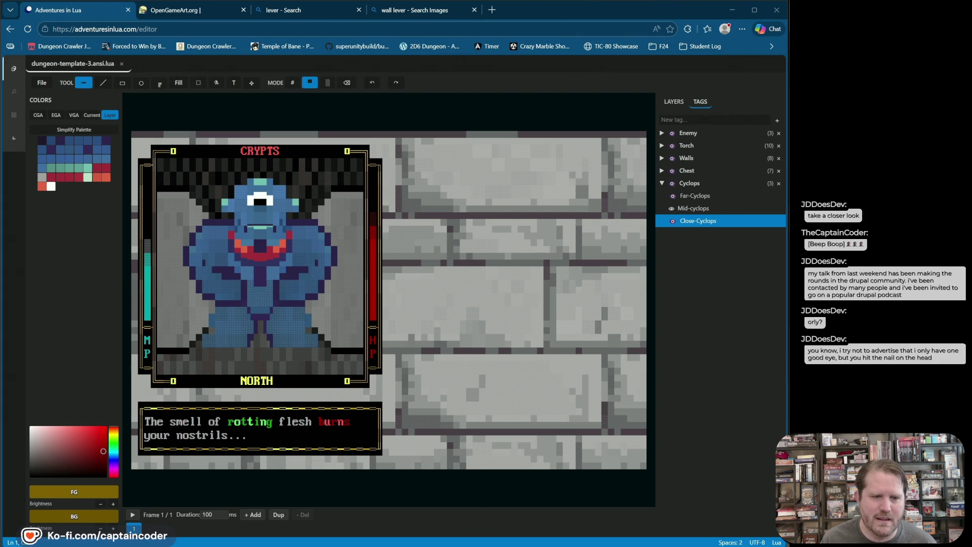
pyautogui.press('super+e')
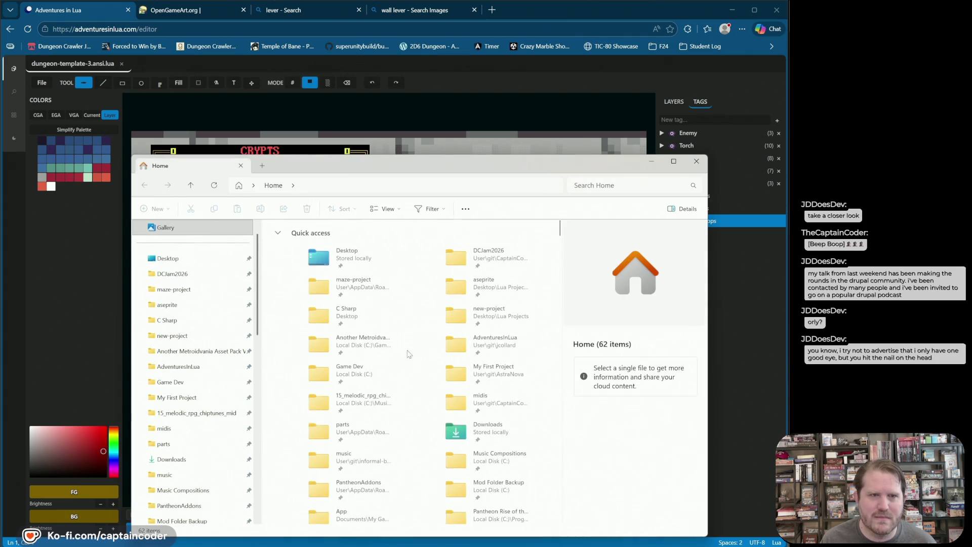
# Step: Close File Explorer and open a Command Prompt in the Downloads folder
pyautogui.click(697, 161)
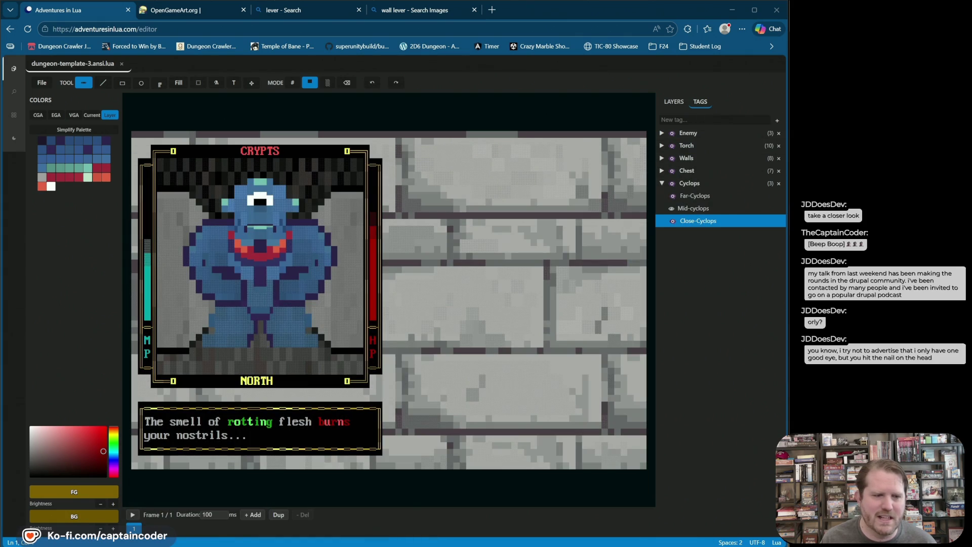
pyautogui.press('super')
pyautogui.write('cmd')
pyautogui.press('Return')
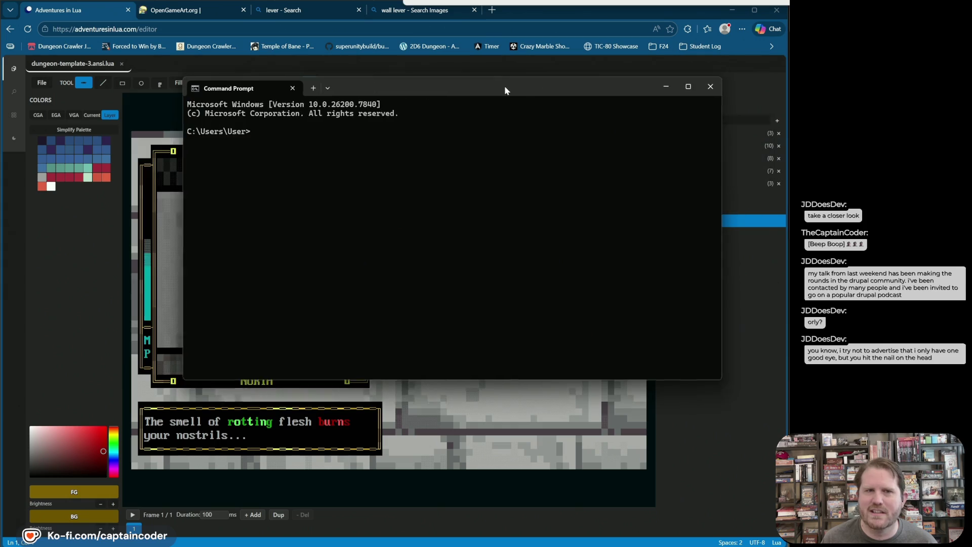
pyautogui.write('cd Downloads')
pyautogui.press('Return')
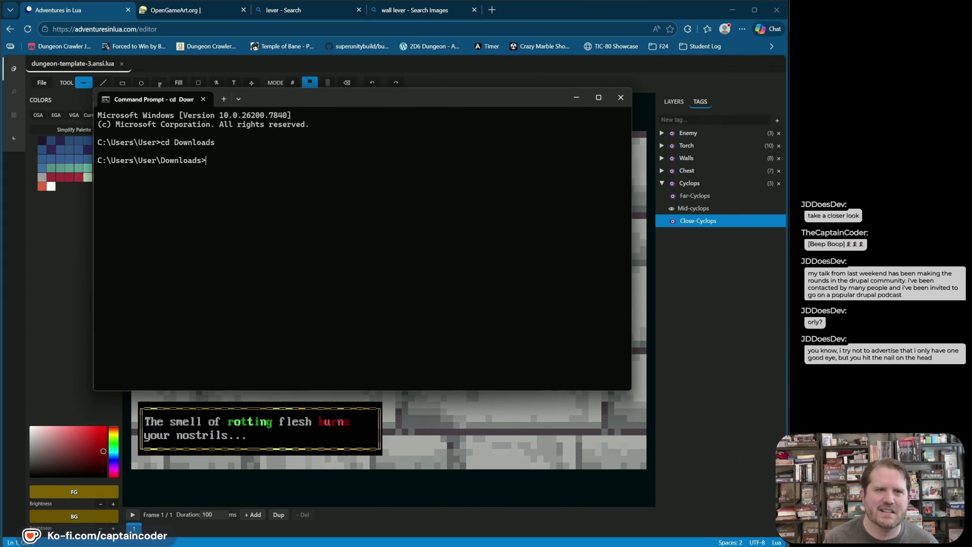
# Step: Run the cyclops-3.sh script to preview the cyclops, then close the game terminal
pyautogui.write('bashcycl')
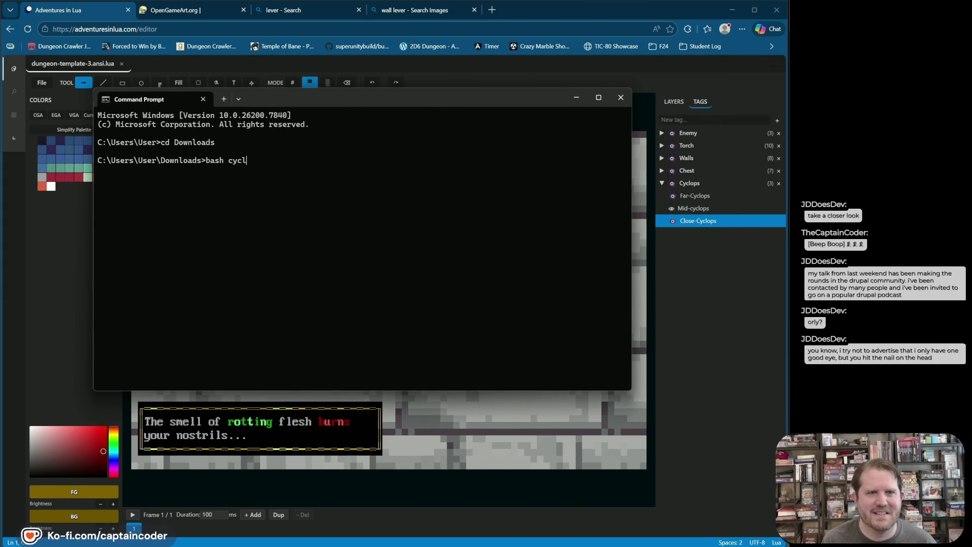
pyautogui.press('Left')
pyautogui.press('Left')
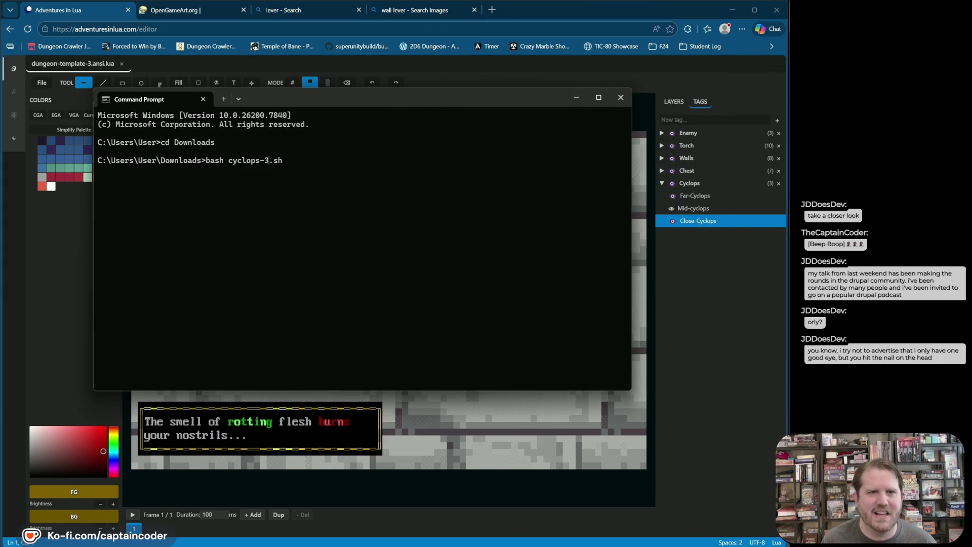
pyautogui.press('Return')
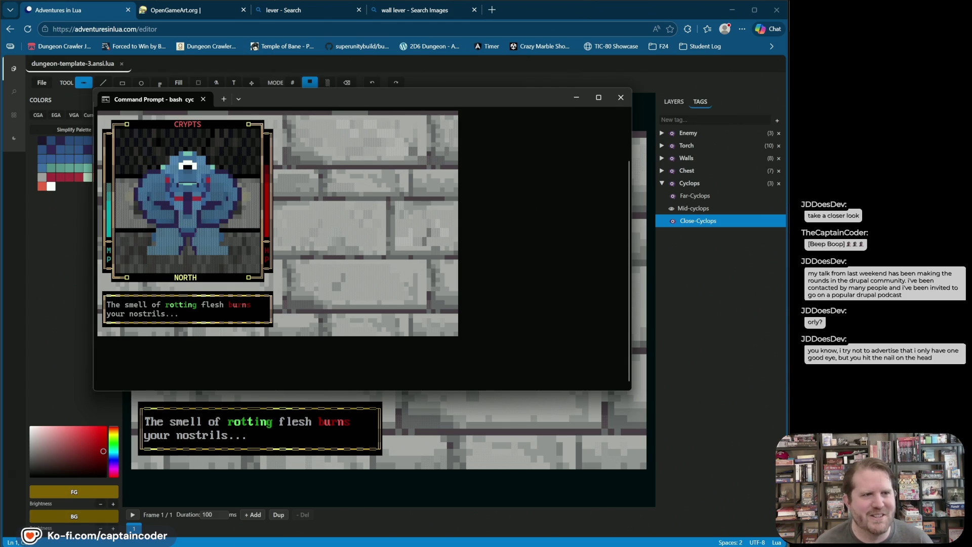
pyautogui.moveTo(365, 94)
pyautogui.mouseDown()
pyautogui.moveTo(387, 130)
pyautogui.moveTo(447, 124)
pyautogui.moveTo(419, 115)
pyautogui.mouseUp()
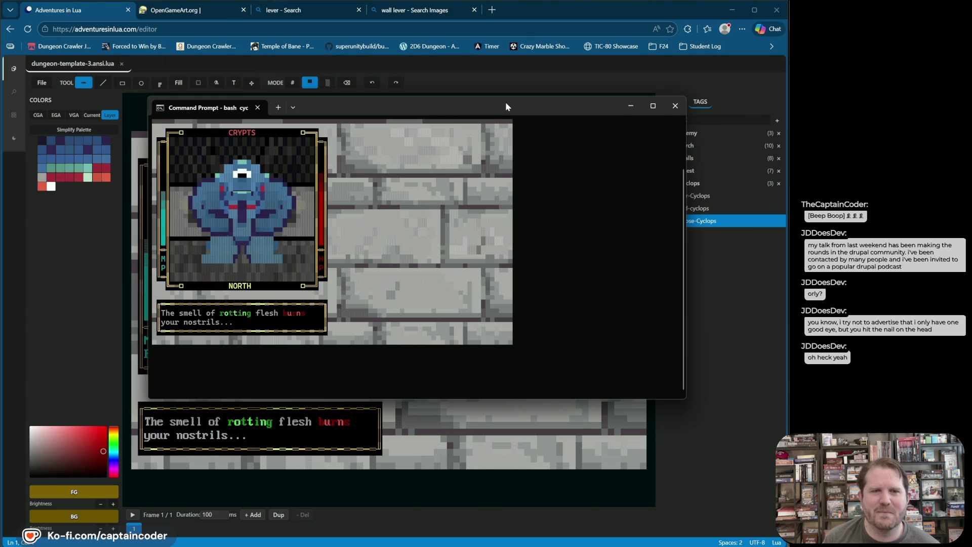
pyautogui.click(675, 106)
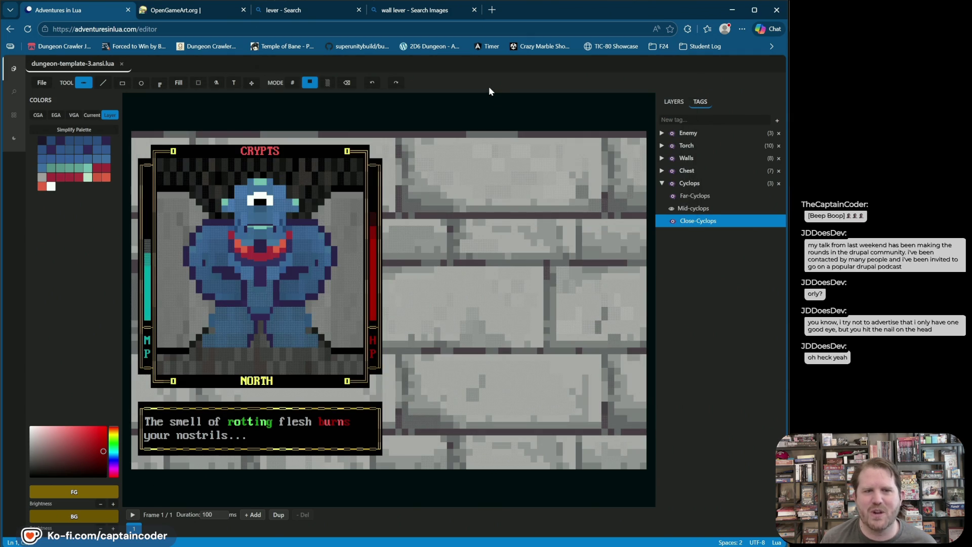
# Step: Hide the Mid-cyclops layer and collapse the Cyclops tag group
pyautogui.click(671, 209)
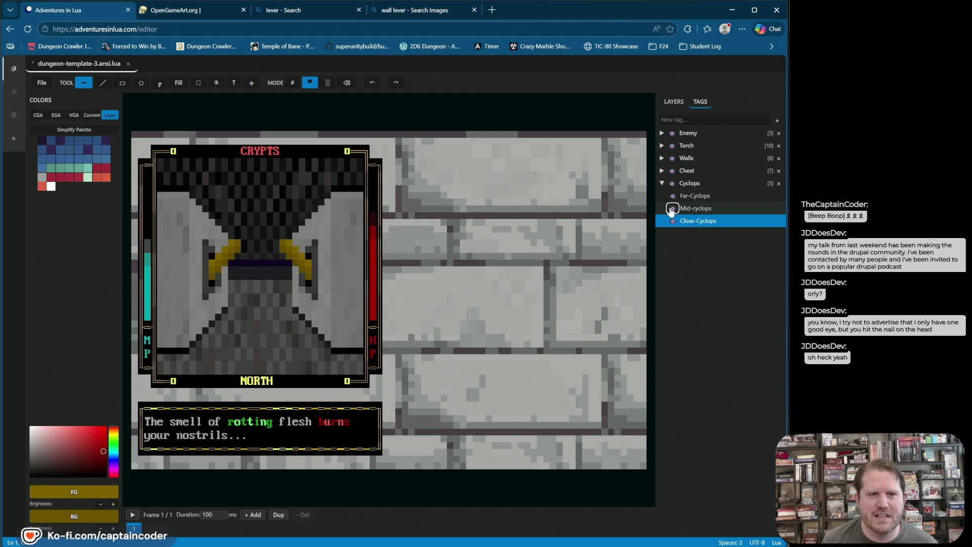
pyautogui.click(679, 103)
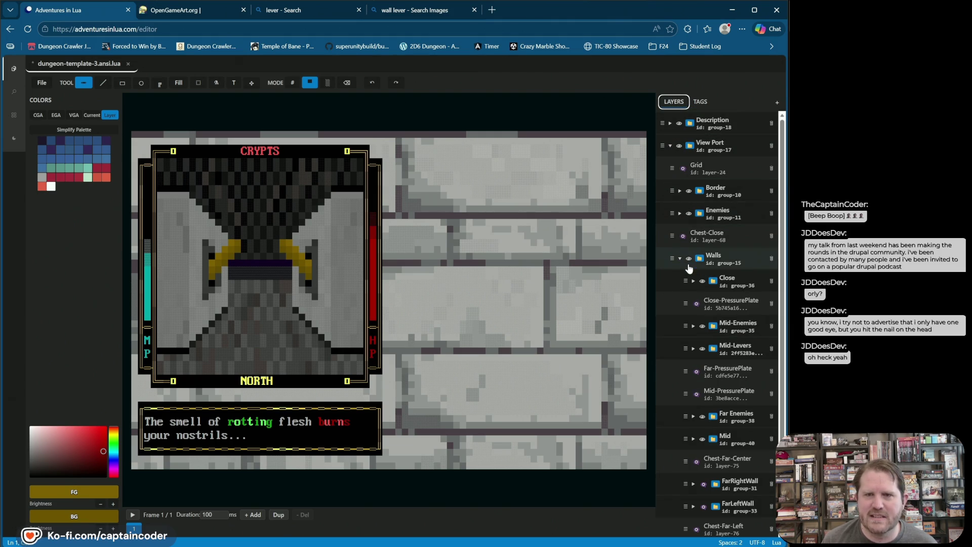
pyautogui.click(699, 103)
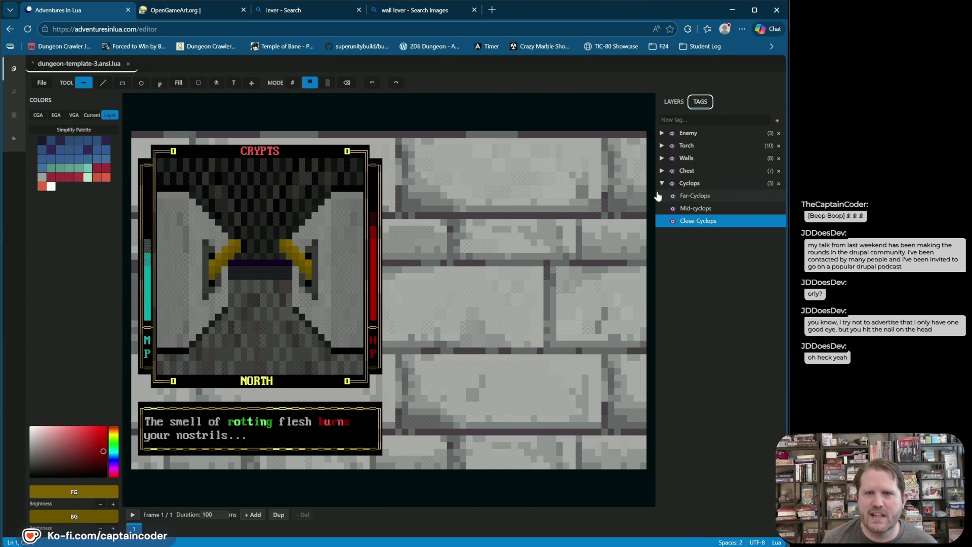
pyautogui.click(661, 185)
pyautogui.click(661, 171)
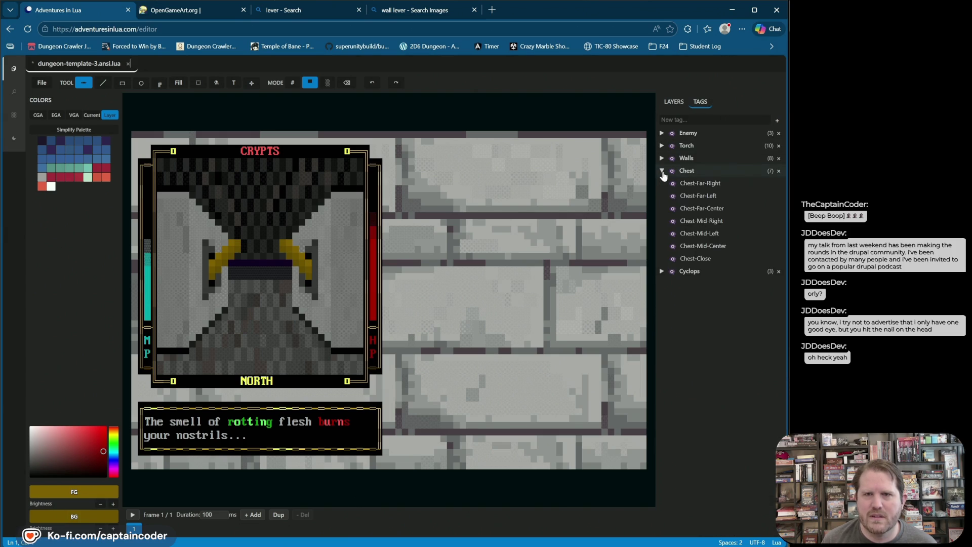
pyautogui.click(663, 172)
pyautogui.click(662, 172)
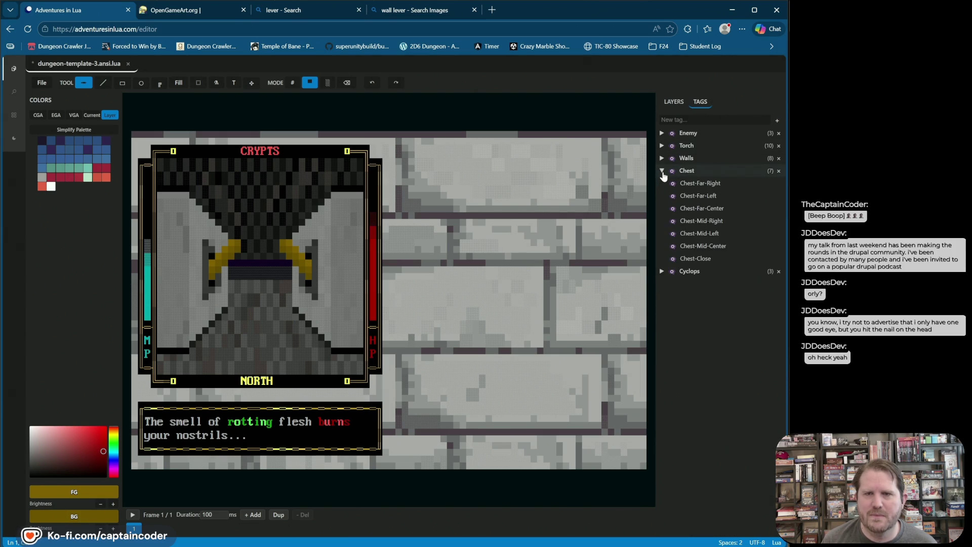
pyautogui.click(662, 171)
# Step: Show FarLeftWall and FarRightWall, and hide Mid Left Wall and Mid Right Wall
pyautogui.click(662, 159)
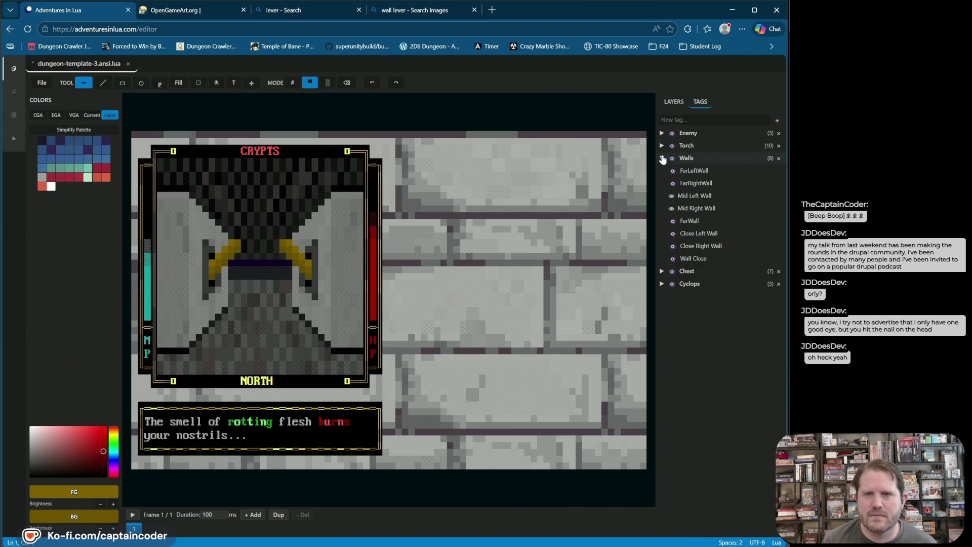
pyautogui.click(673, 184)
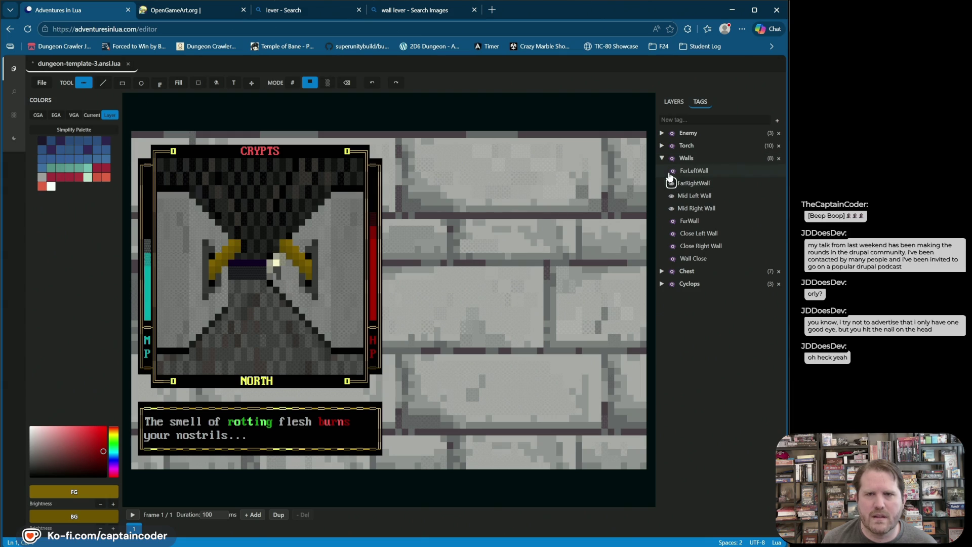
pyautogui.click(673, 171)
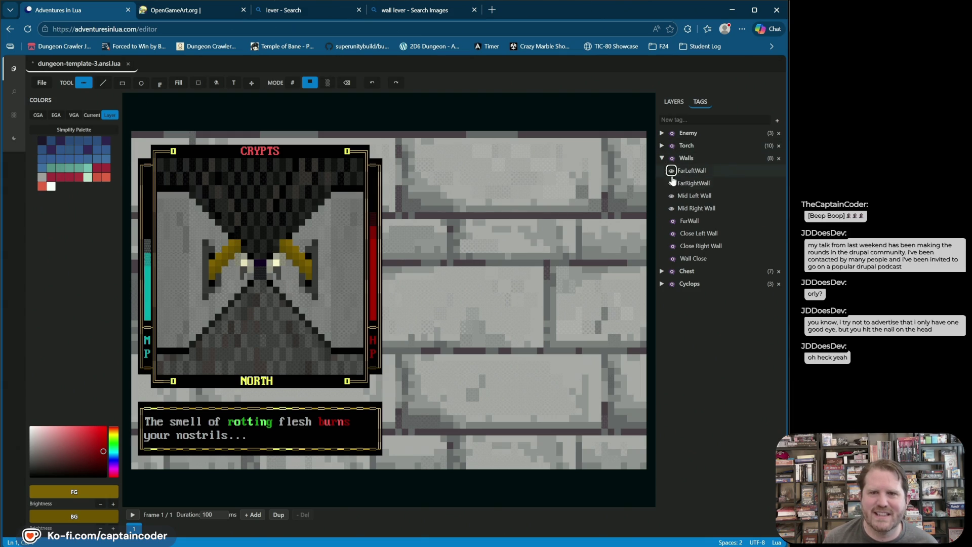
pyautogui.click(671, 197)
pyautogui.click(671, 196)
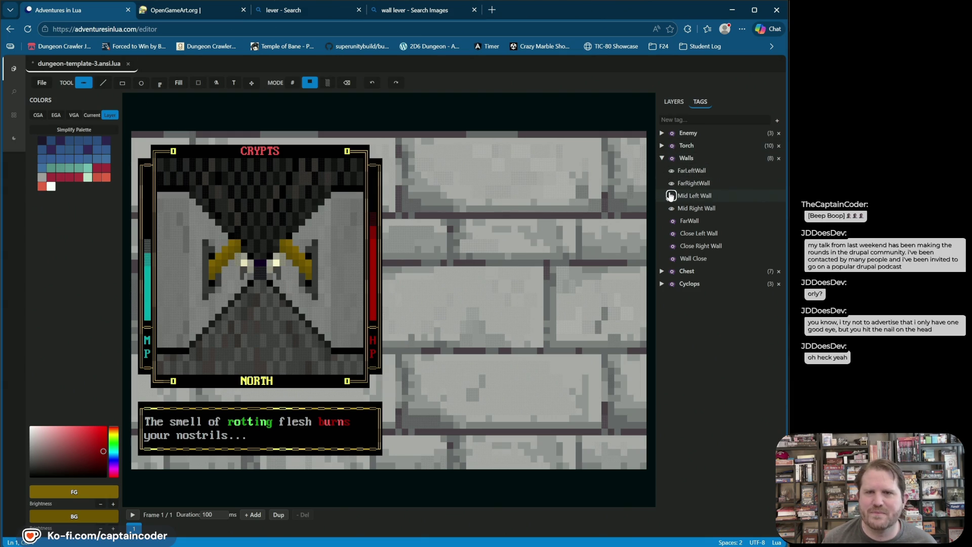
pyautogui.click(675, 103)
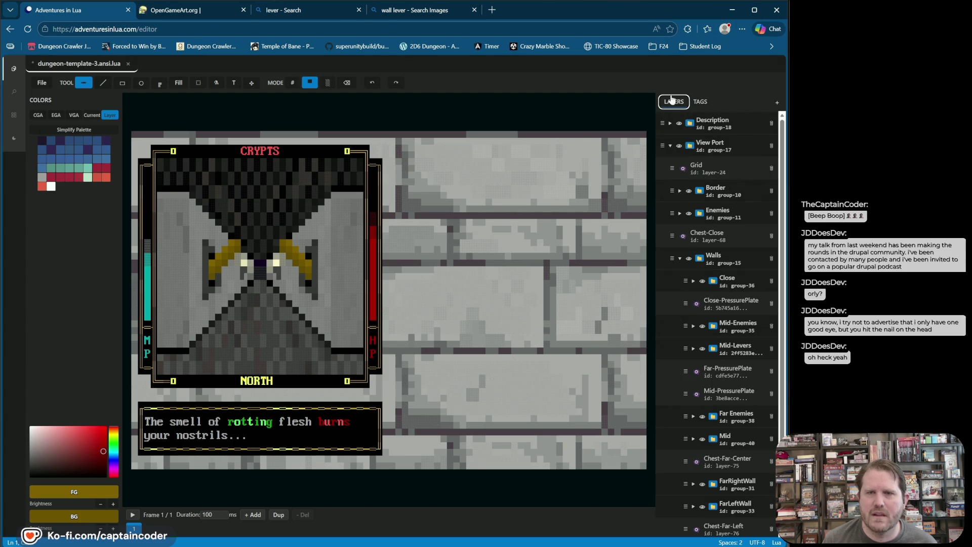
pyautogui.click(700, 101)
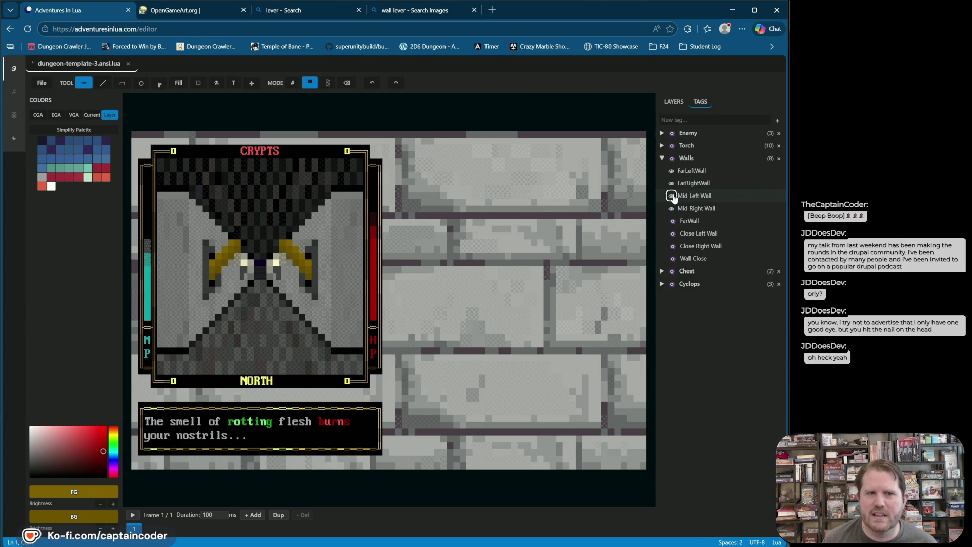
pyautogui.click(672, 196)
pyautogui.click(672, 208)
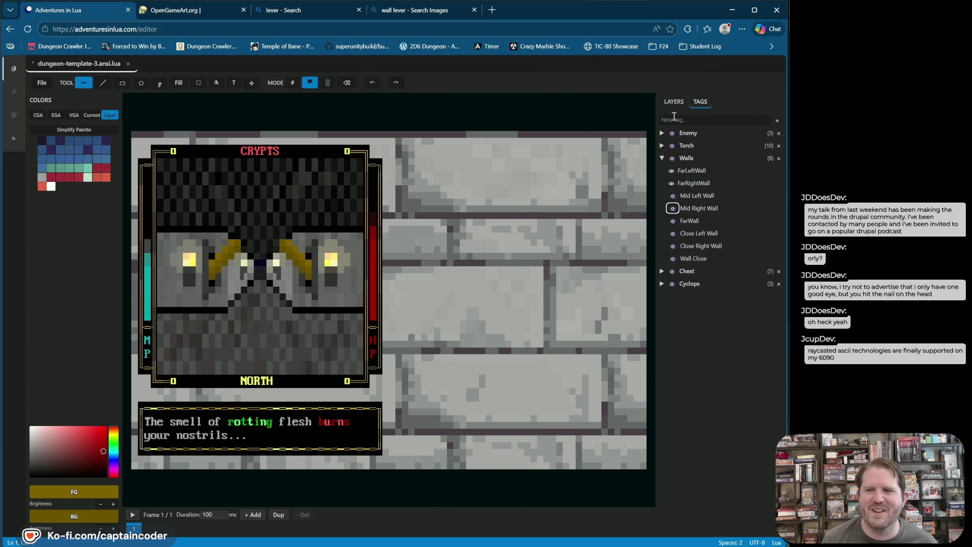
pyautogui.click(672, 101)
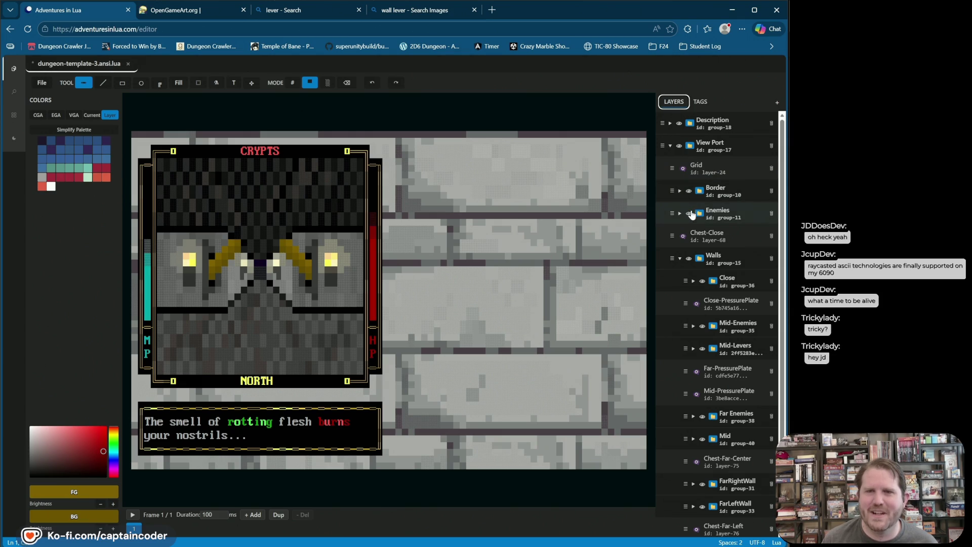
# Step: Expand the Mid-Levers folder and create a new tag named Lever
pyautogui.scroll(-1, 691, 215)
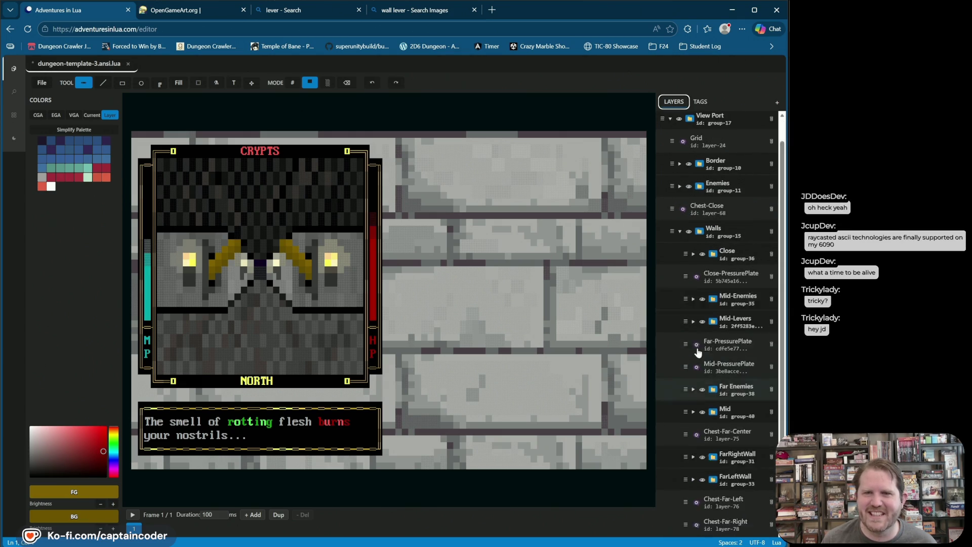
pyautogui.scroll(-3, 698, 353)
pyautogui.click(703, 256)
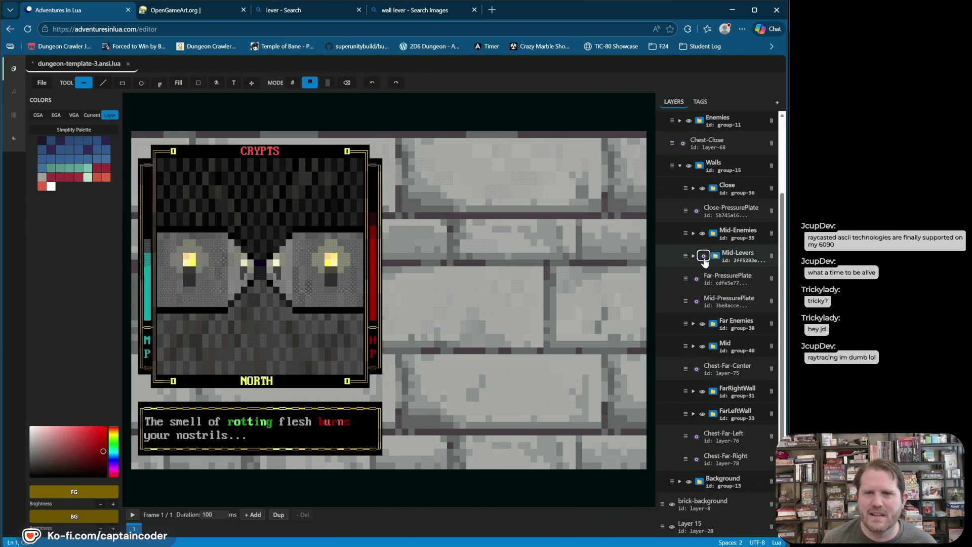
pyautogui.click(702, 257)
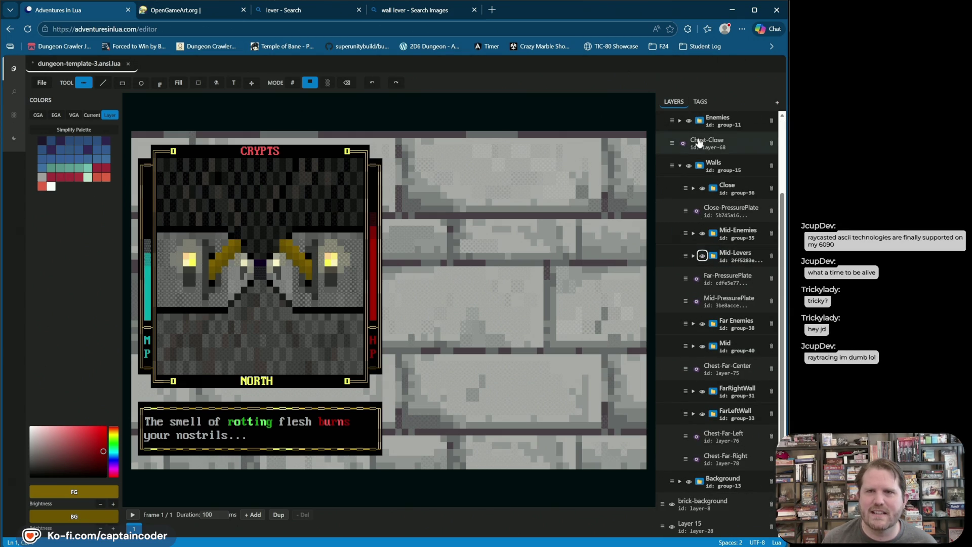
pyautogui.click(693, 257)
pyautogui.rightClick(736, 279)
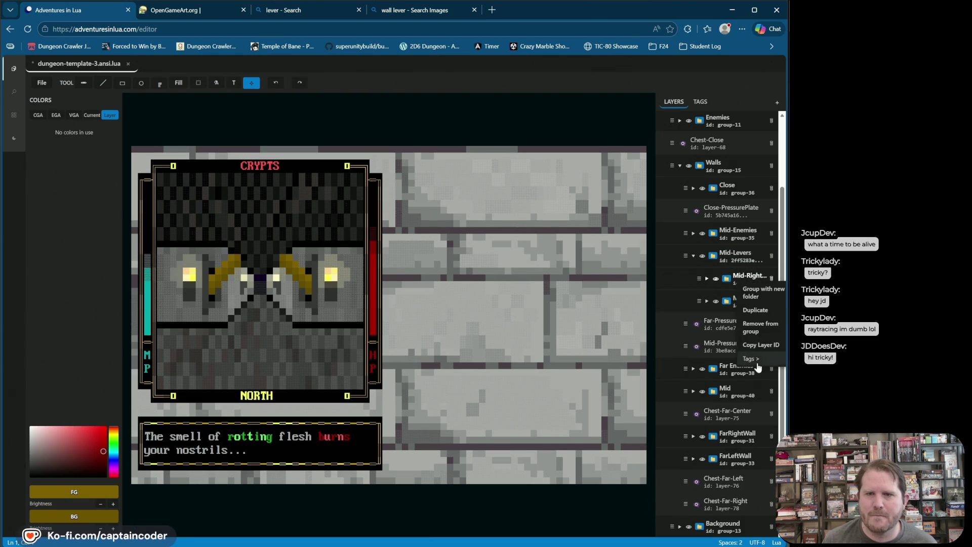
pyautogui.click(703, 104)
pyautogui.click(702, 103)
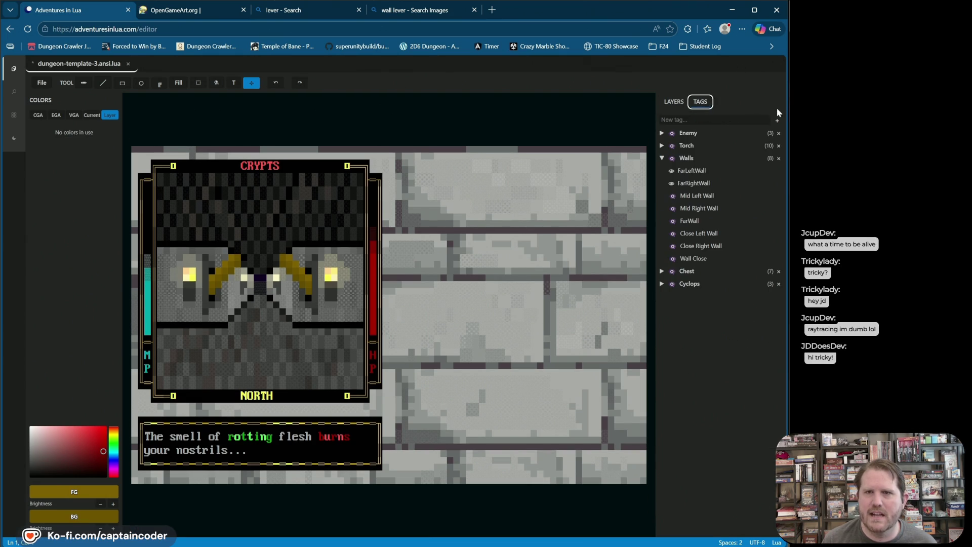
pyautogui.write('L')
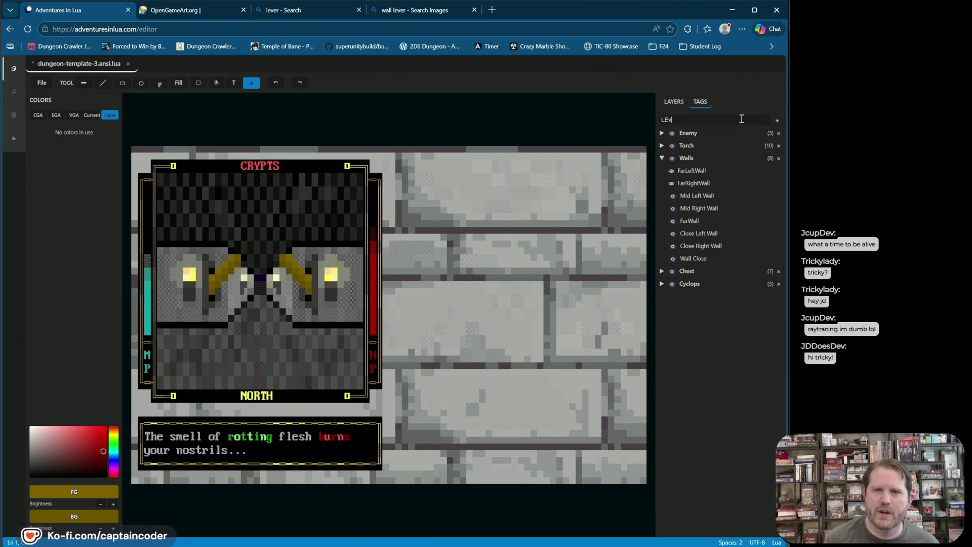
pyautogui.write('ever')
pyautogui.press('Return')
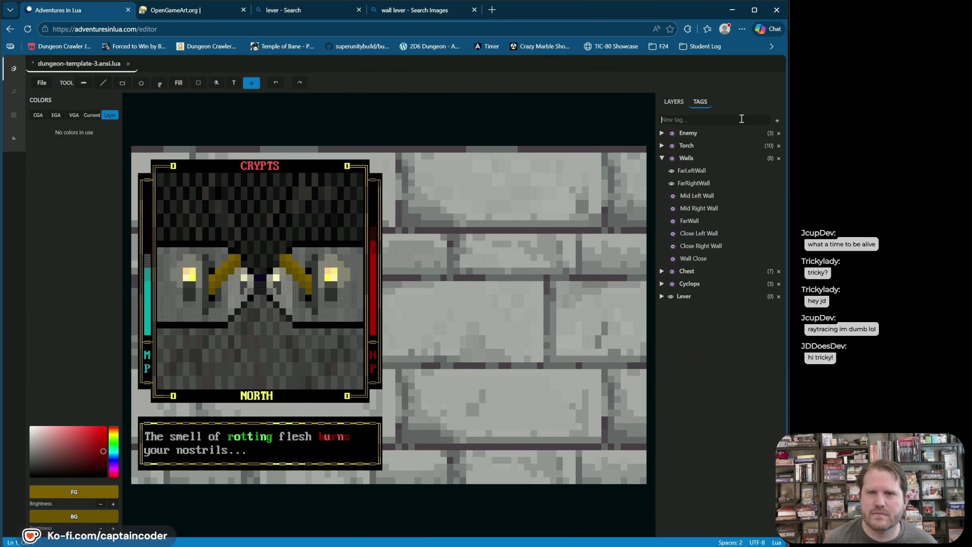
# Step: Apply the Lever tag to both lever layers in Mid-Levers and save the file
pyautogui.click(676, 102)
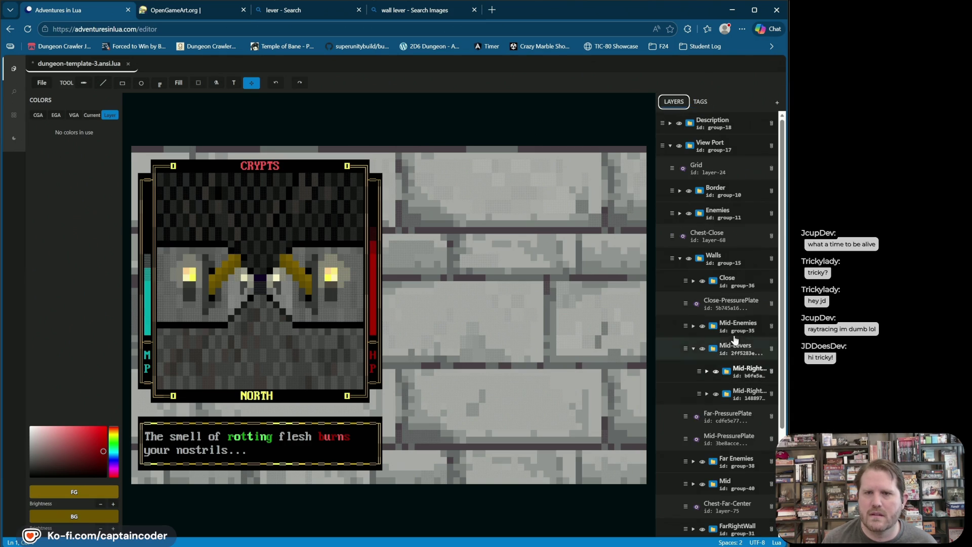
pyautogui.rightClick(741, 372)
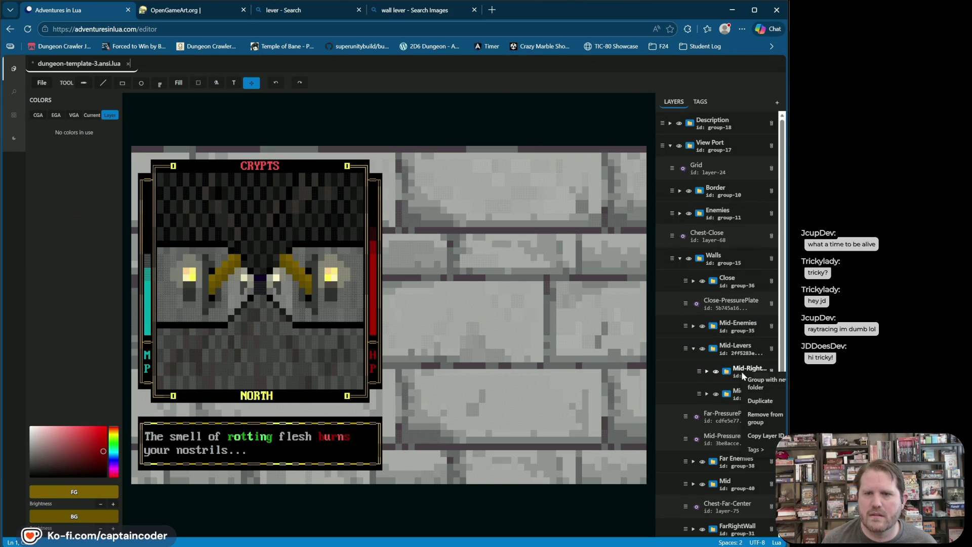
pyautogui.moveTo(754, 449)
pyautogui.click(695, 515)
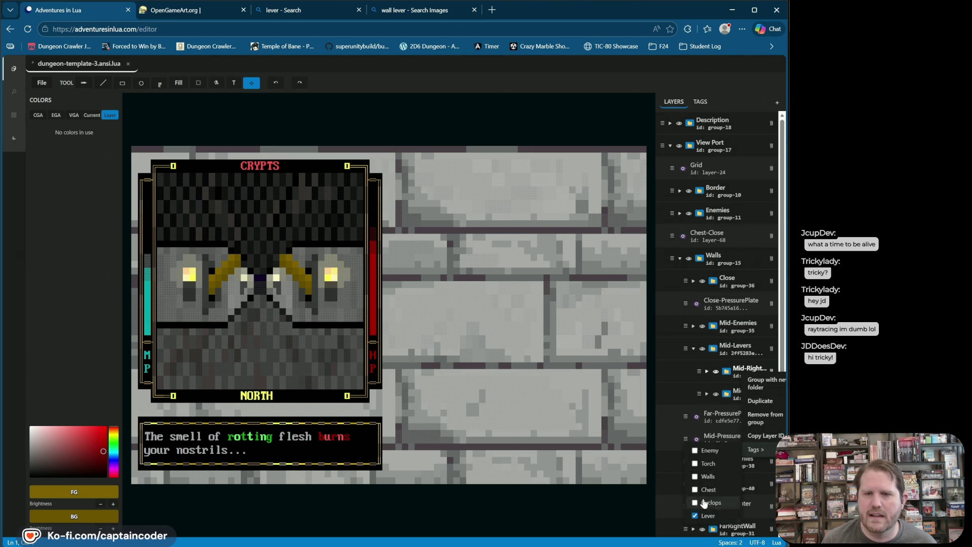
pyautogui.rightClick(754, 395)
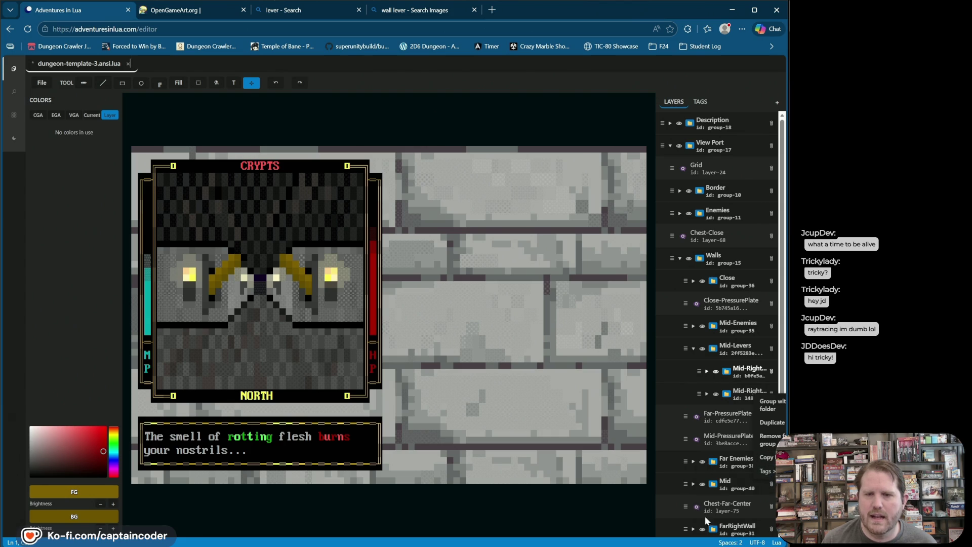
pyautogui.moveTo(765, 471)
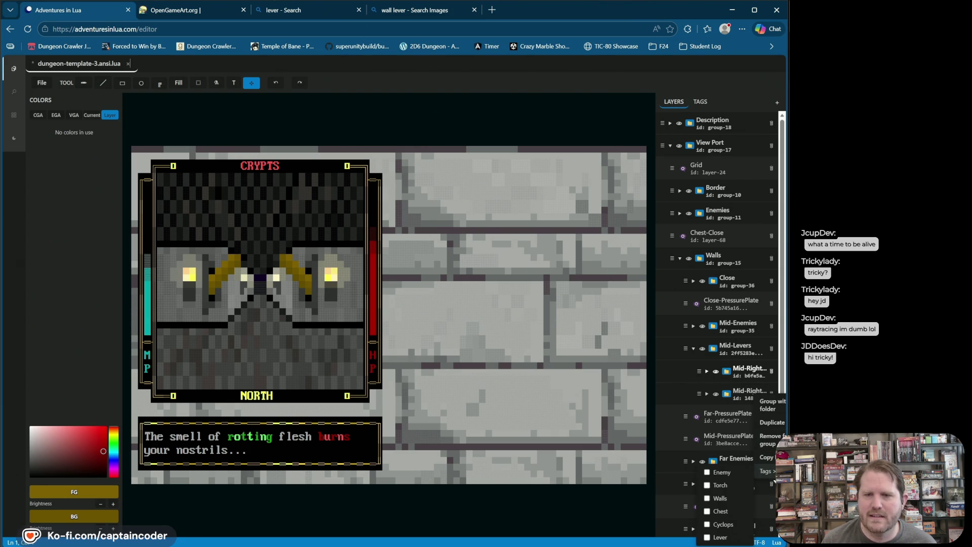
pyautogui.click(716, 536)
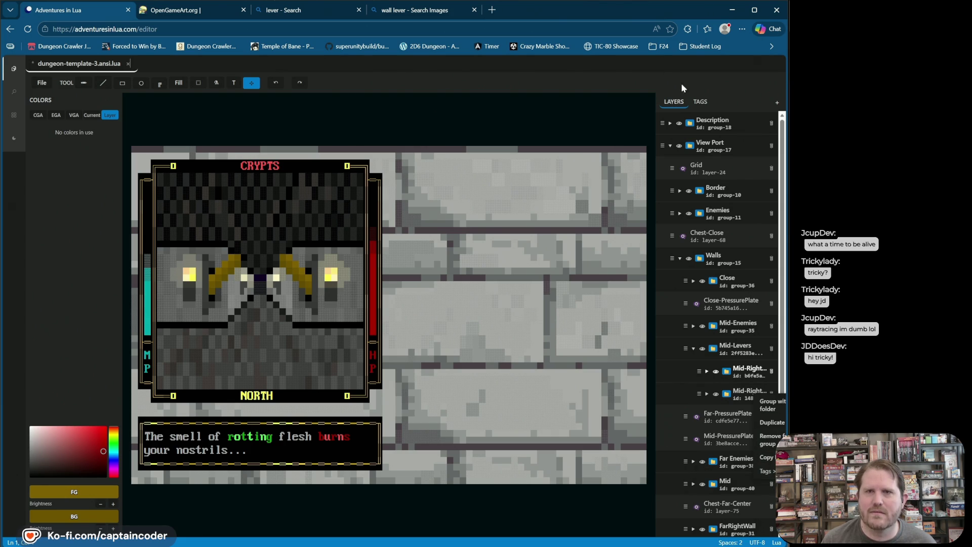
pyautogui.click(708, 77)
pyautogui.hotkey('ctrl', 's')
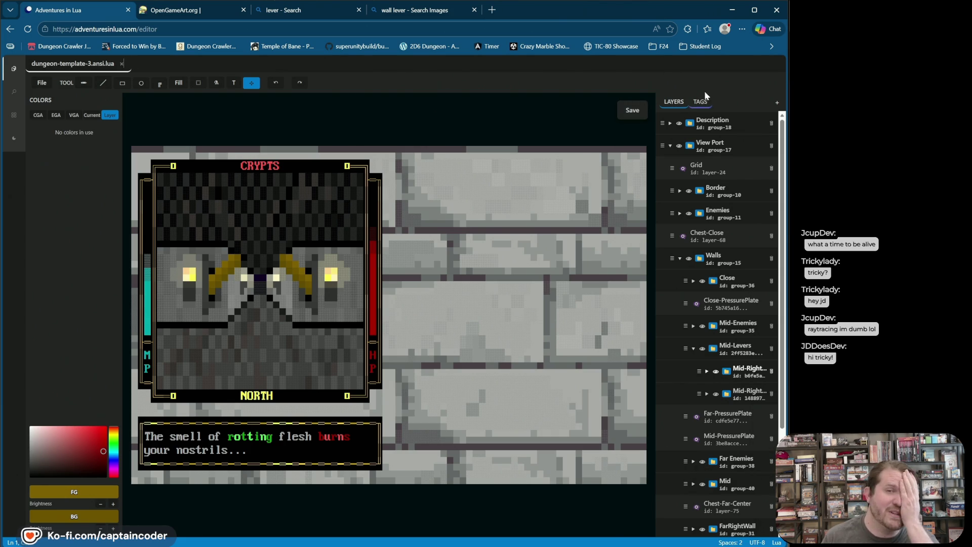
pyautogui.click(702, 102)
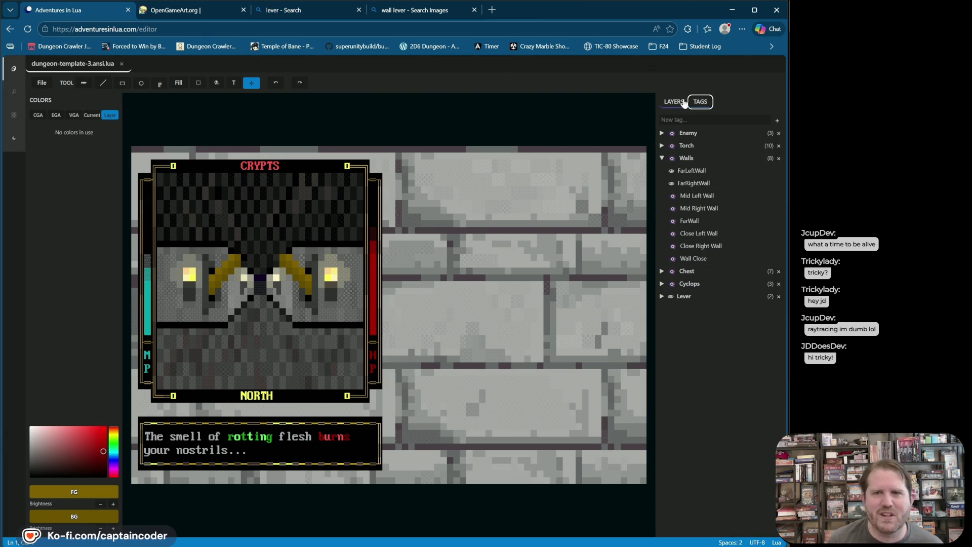
# Step: Under the Lever tag, rename the copied lever layer to Mid-Left-Inner-Lever
pyautogui.click(663, 297)
pyautogui.click(672, 322)
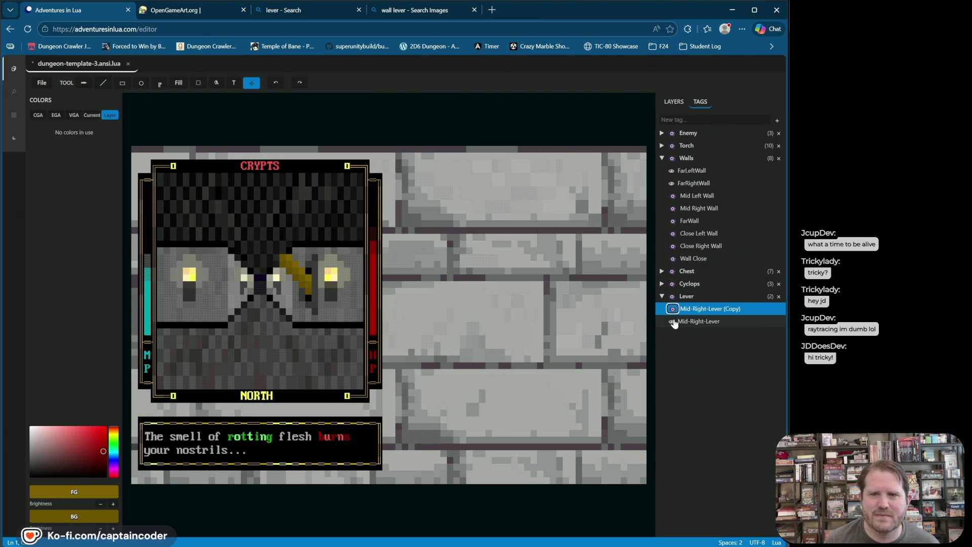
pyautogui.click(673, 322)
pyautogui.doubleClick(711, 308)
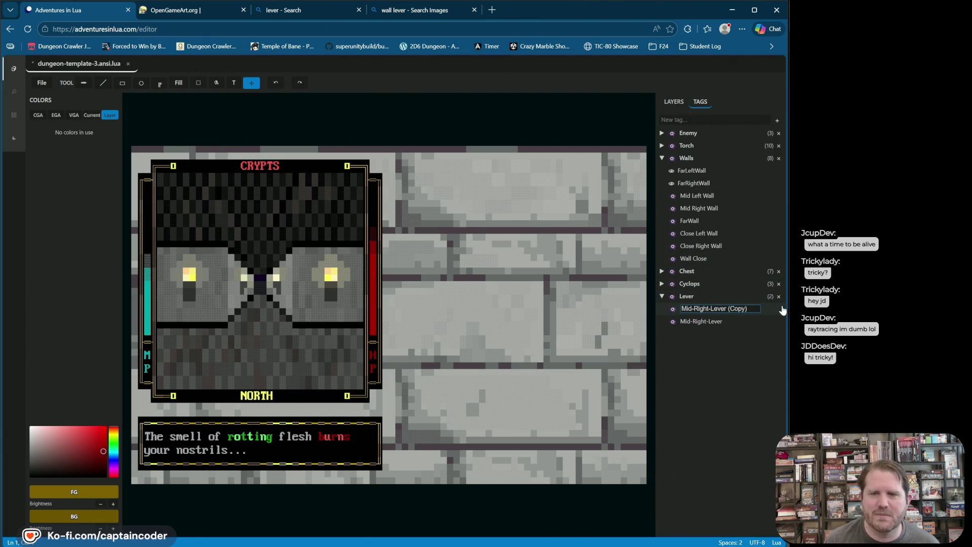
pyautogui.click(673, 309)
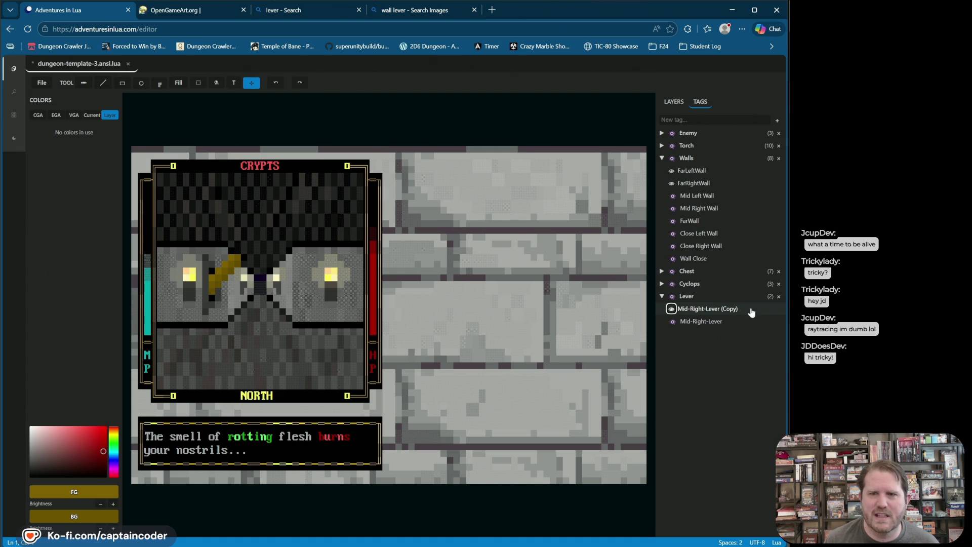
pyautogui.doubleClick(723, 313)
pyautogui.press('BackSpace')
pyautogui.press('BackSpace')
pyautogui.press('BackSpace')
pyautogui.press('BackSpace')
pyautogui.press('BackSpace')
pyautogui.press('BackSpace')
pyautogui.write('Left-Le')
pyautogui.press('Return')
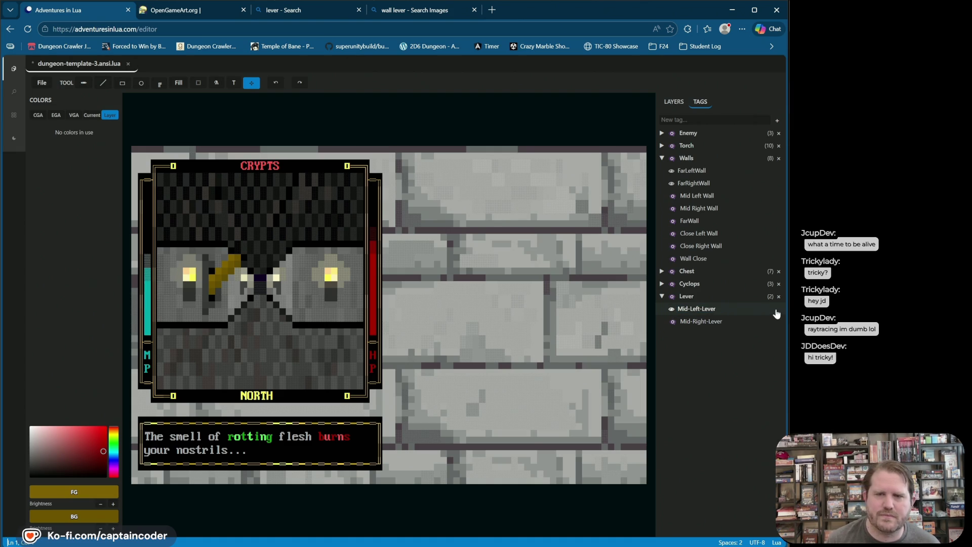
pyautogui.doubleClick(702, 309)
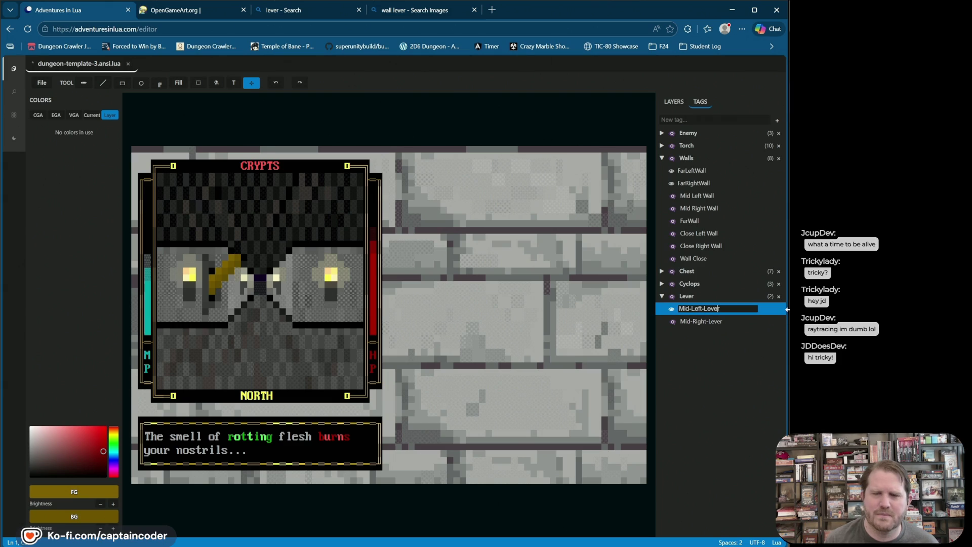
pyautogui.press('Left')
pyautogui.press('Left')
pyautogui.press('Left')
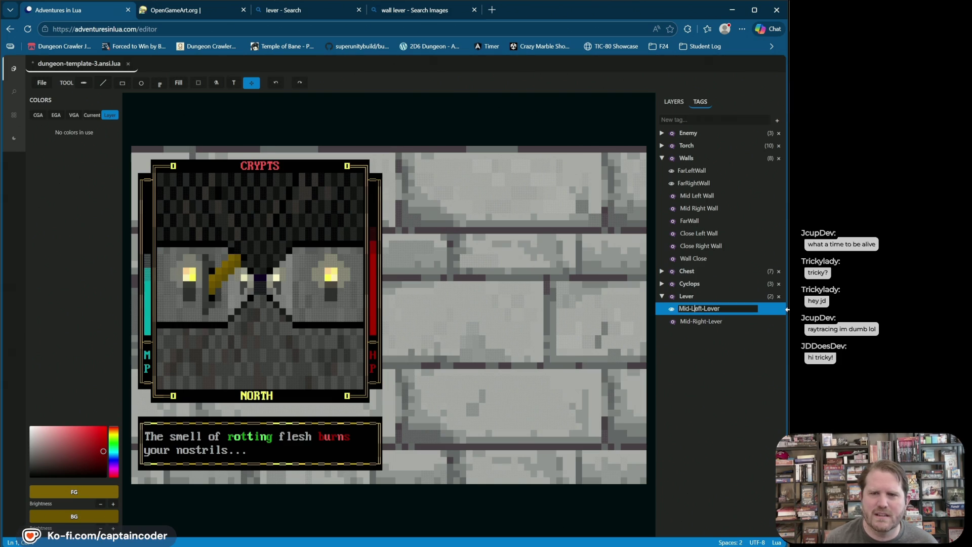
pyautogui.write('Inner-')
pyautogui.press('Return')
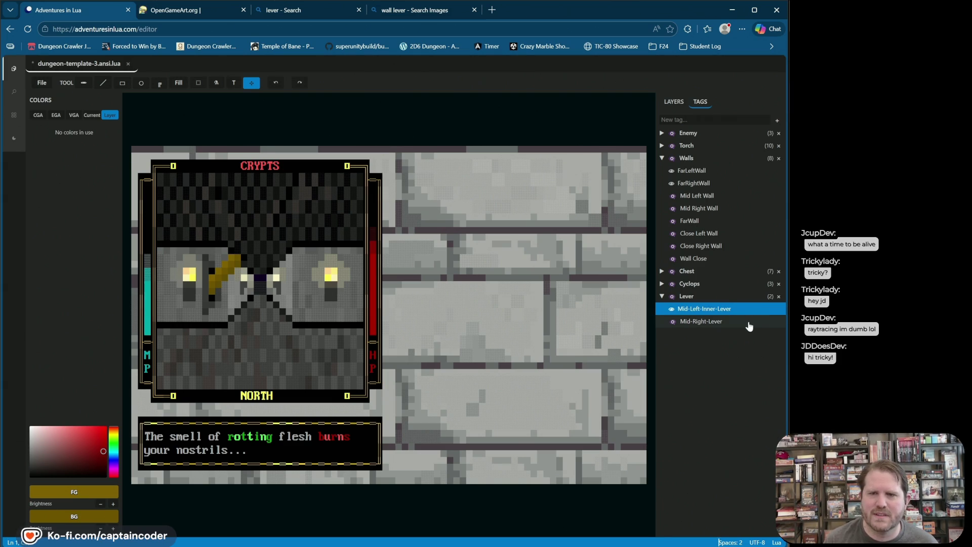
# Step: Rename the other lever layer to Mid-Right-Inner-Lever and hide Mid-Left-Inner-Lever in the viewport
pyautogui.click(744, 326)
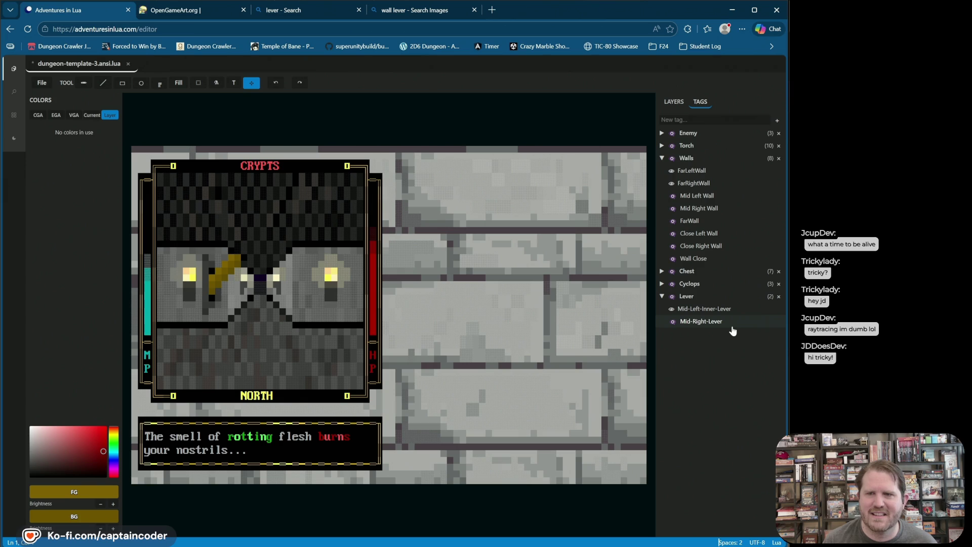
pyautogui.doubleClick(723, 323)
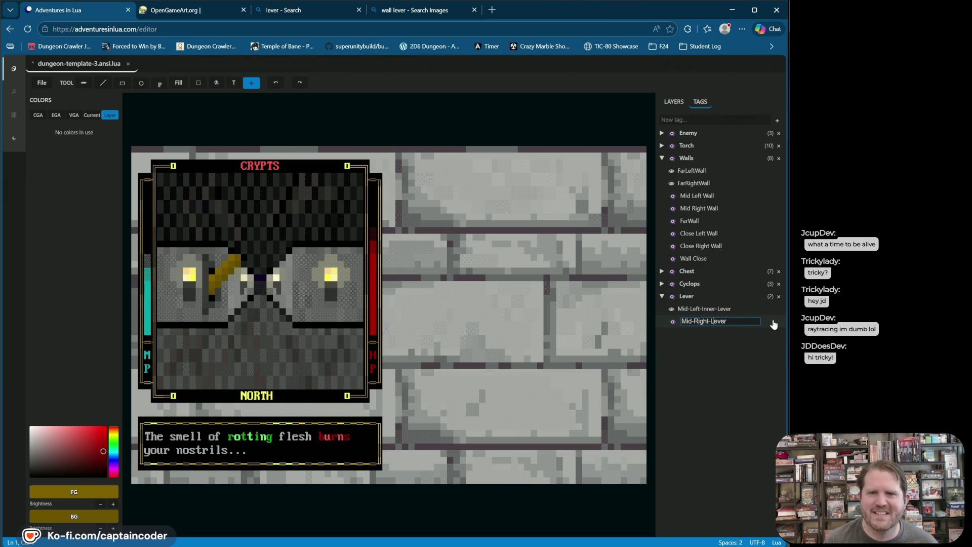
pyautogui.write('In-ner')
pyautogui.press('Return')
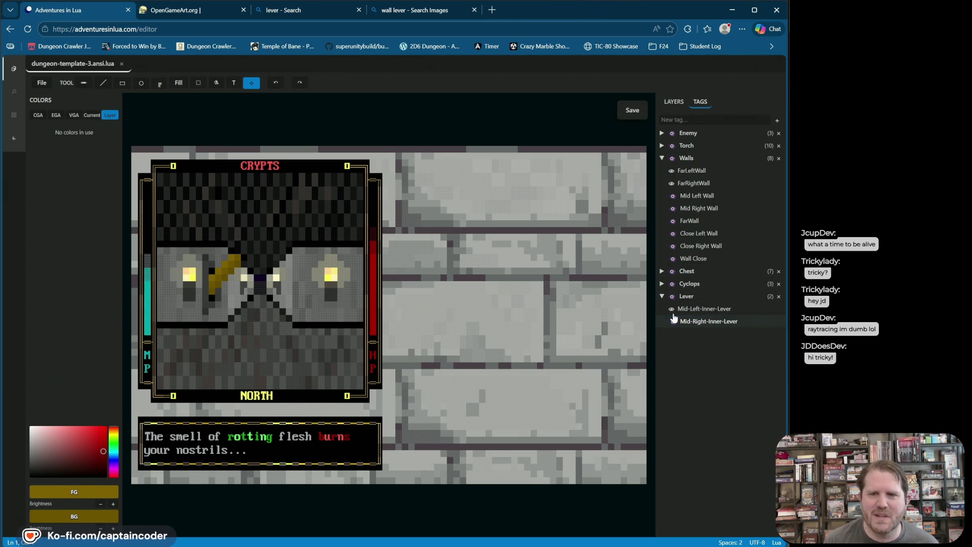
pyautogui.click(672, 309)
pyautogui.click(673, 310)
pyautogui.click(674, 102)
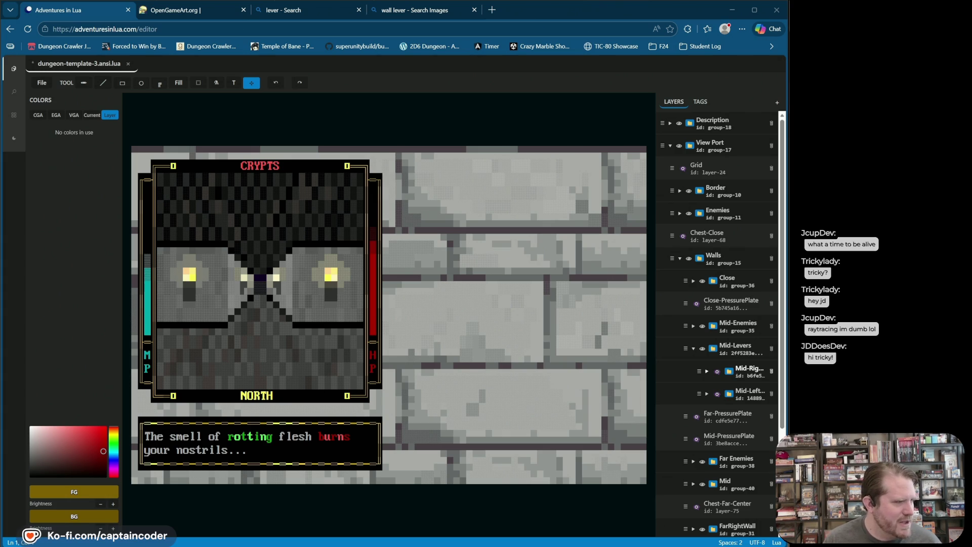
# Step: Switch to another window with Alt+Tab, leaving the Mid-Levers layer tree showing
pyautogui.hotkey('alt', 'Tab')
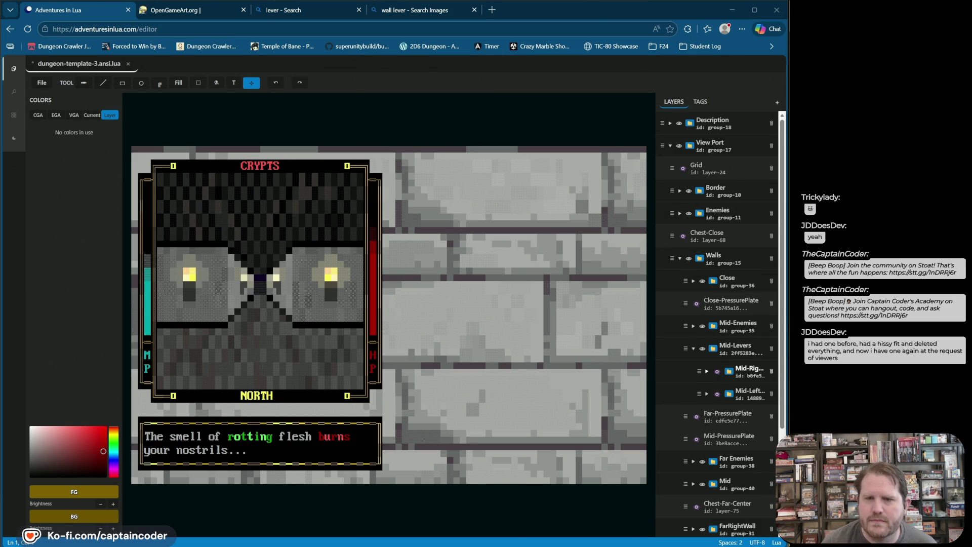
# Step: Confirm Mid-Left-Inner-Lever stays hidden, then collapse the Mid-Levers group in the layer tree
pyautogui.click(702, 100)
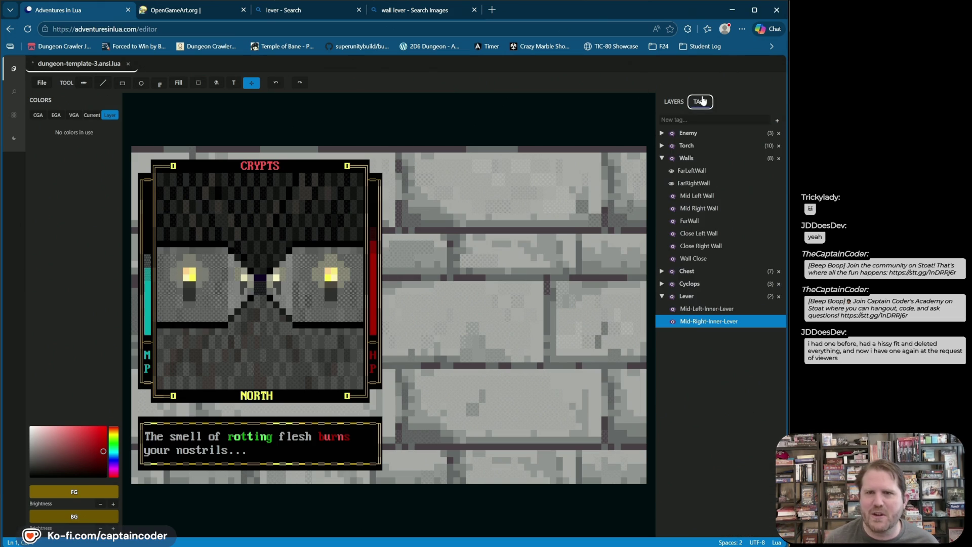
pyautogui.click(671, 308)
pyautogui.click(670, 309)
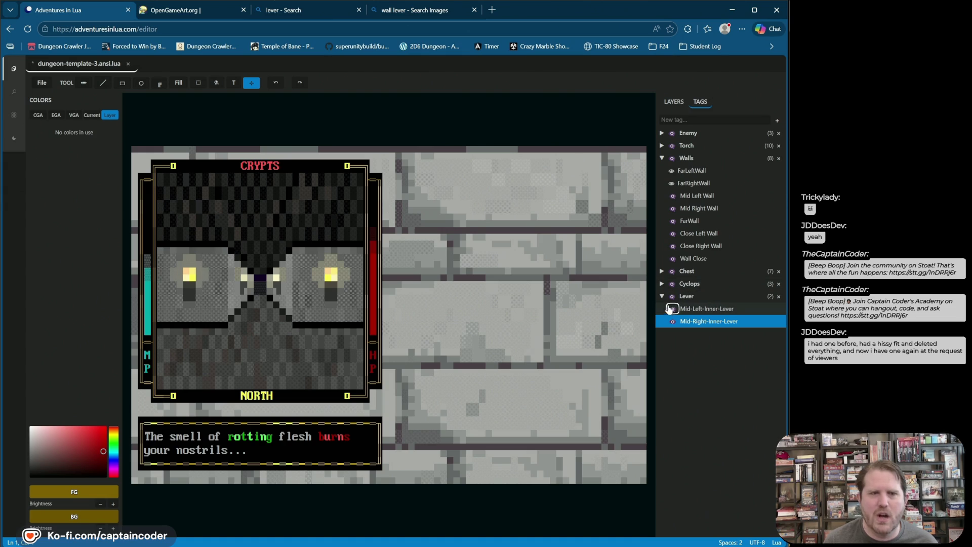
pyautogui.click(679, 102)
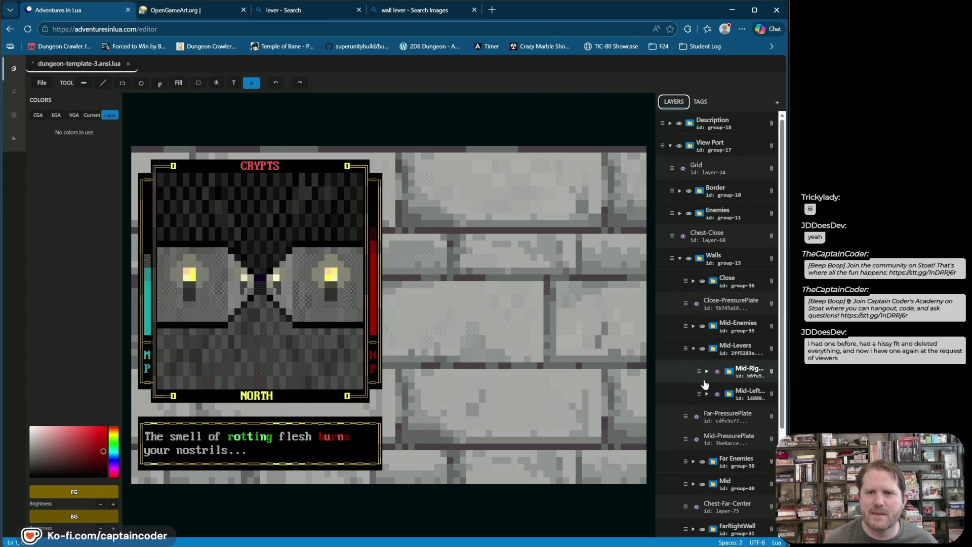
pyautogui.click(693, 349)
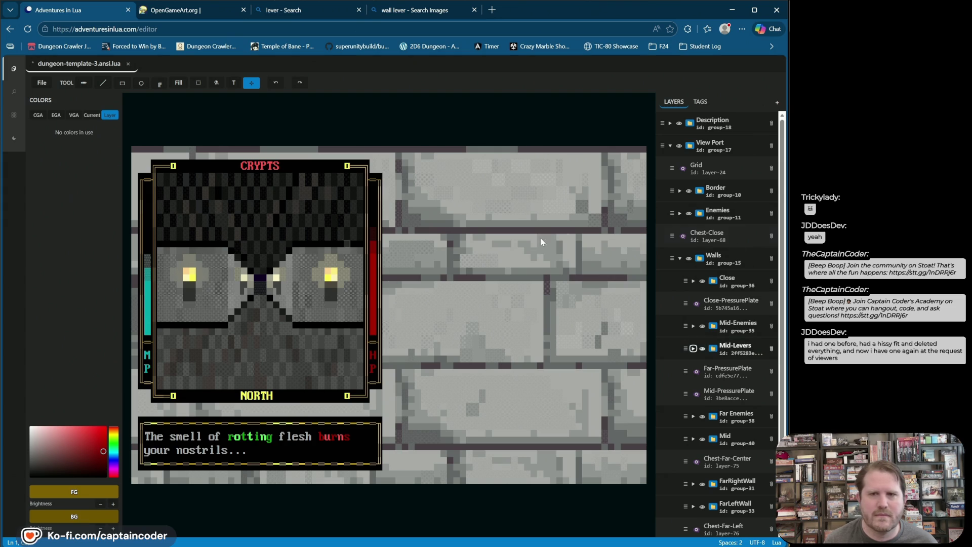
# Step: Expand the Torch tag and toggle all torches on and off, ending with them hidden
pyautogui.click(701, 101)
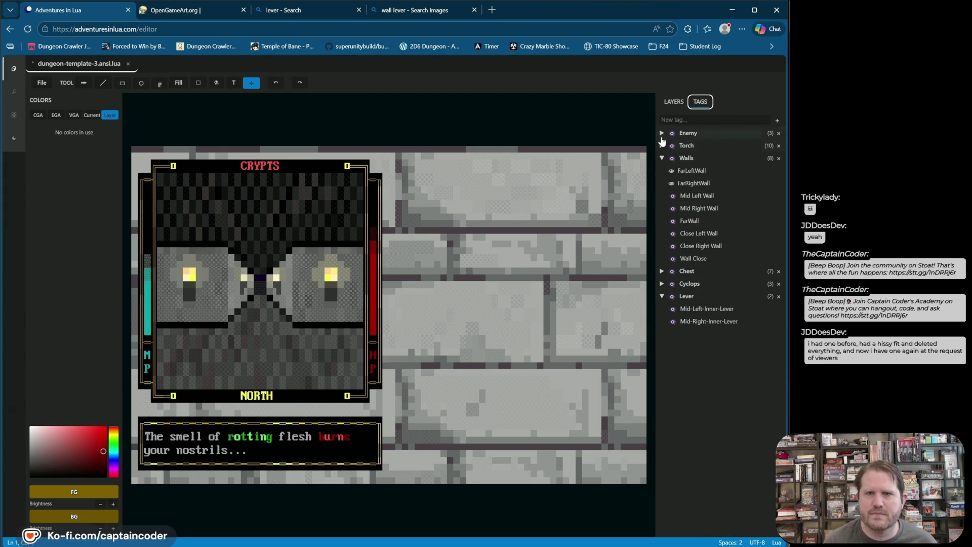
pyautogui.click(661, 146)
pyautogui.click(665, 159)
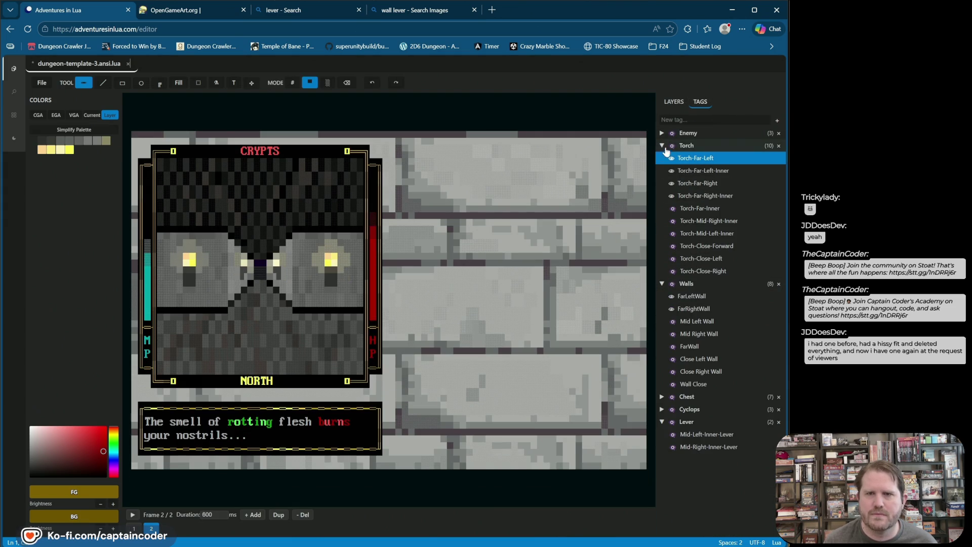
pyautogui.click(661, 283)
pyautogui.click(671, 145)
pyautogui.click(672, 146)
pyautogui.click(671, 146)
pyautogui.click(672, 146)
pyautogui.click(672, 146)
pyautogui.click(671, 146)
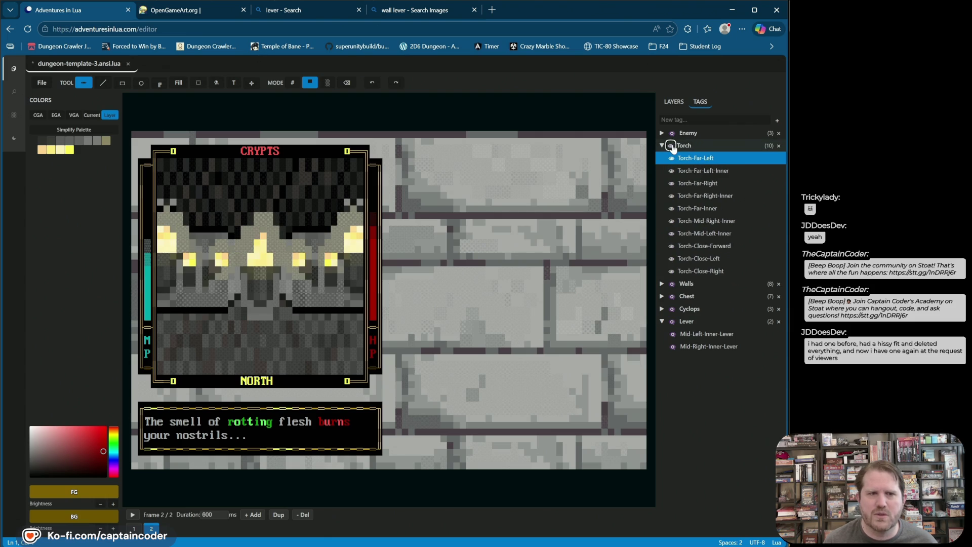
pyautogui.click(671, 146)
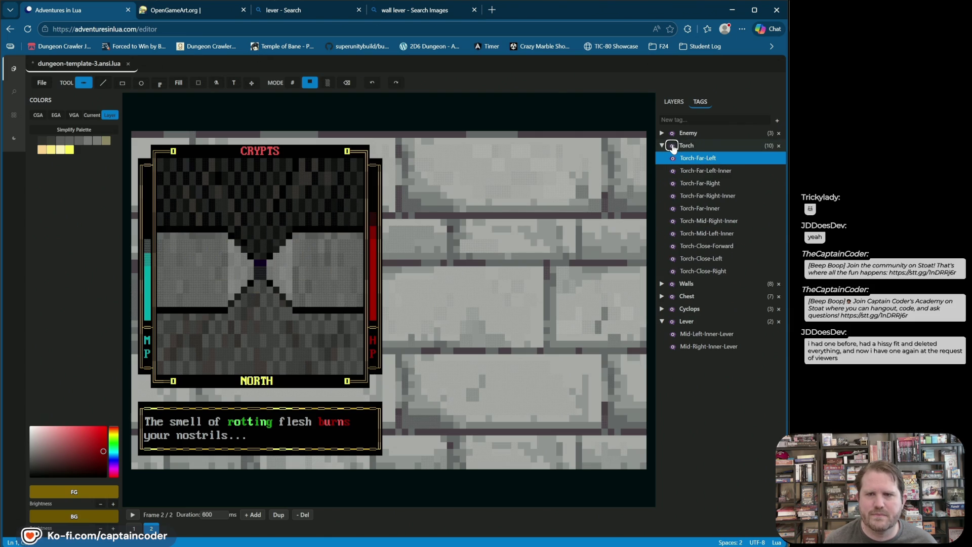
pyautogui.click(660, 145)
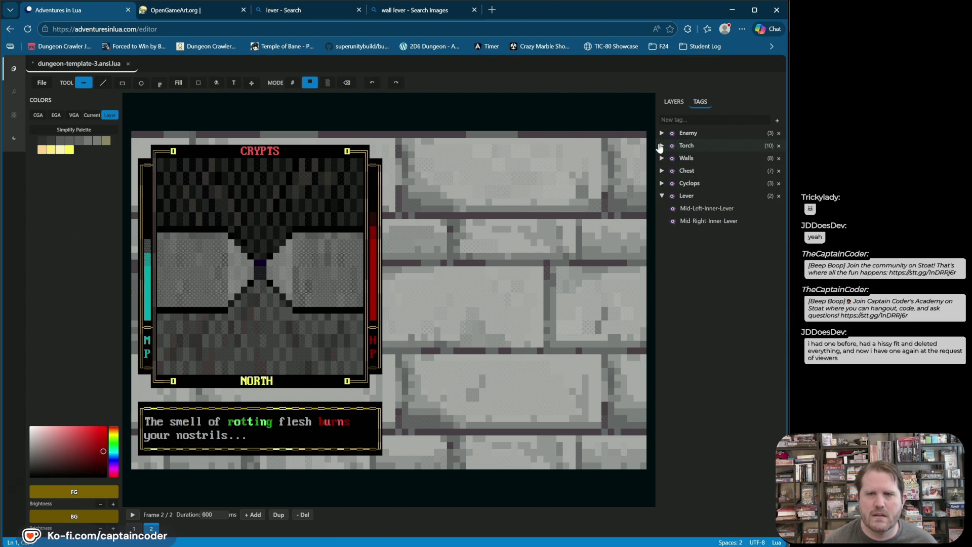
pyautogui.click(661, 146)
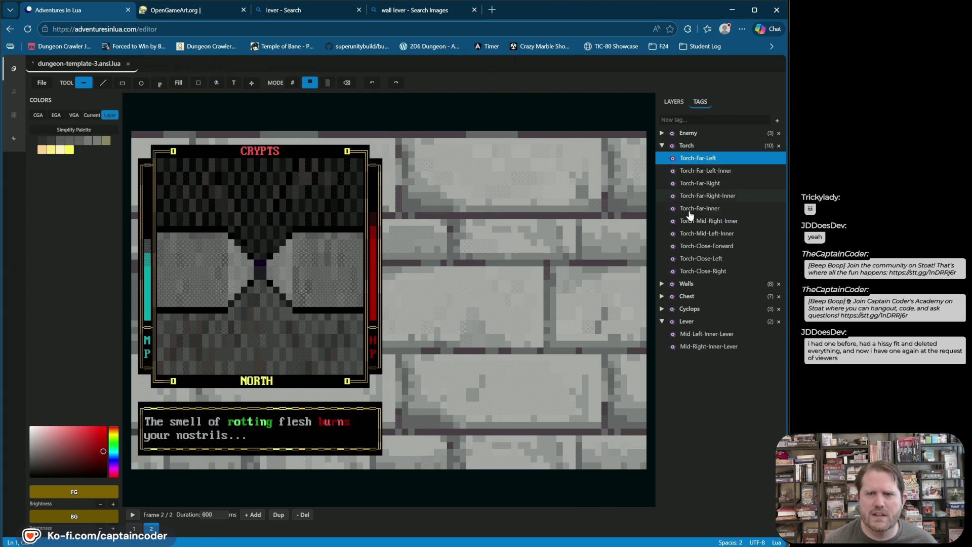
pyautogui.click(673, 146)
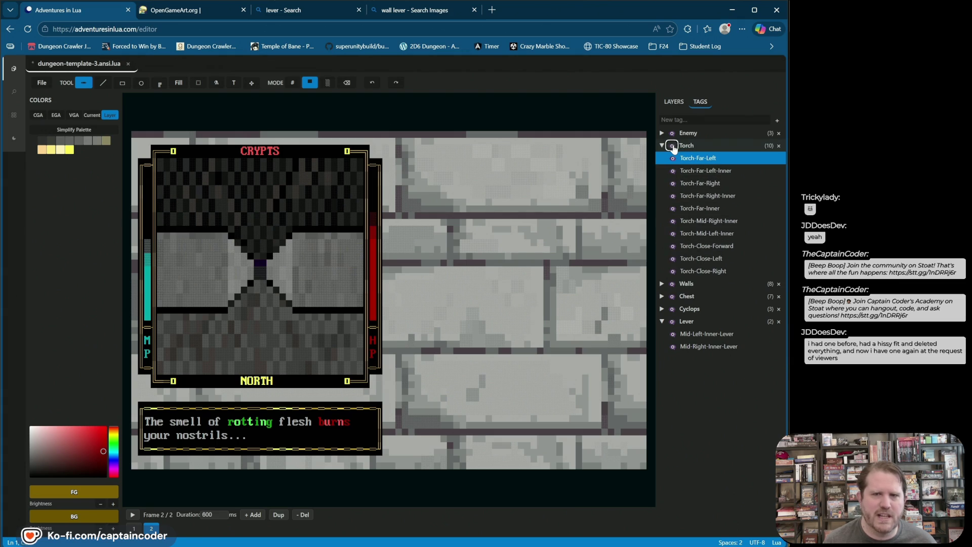
pyautogui.click(672, 146)
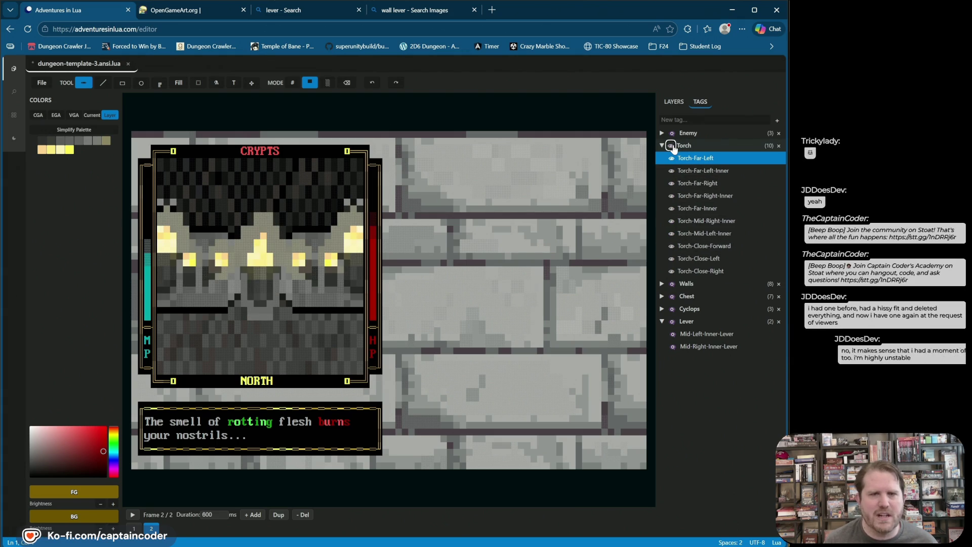
pyautogui.click(673, 147)
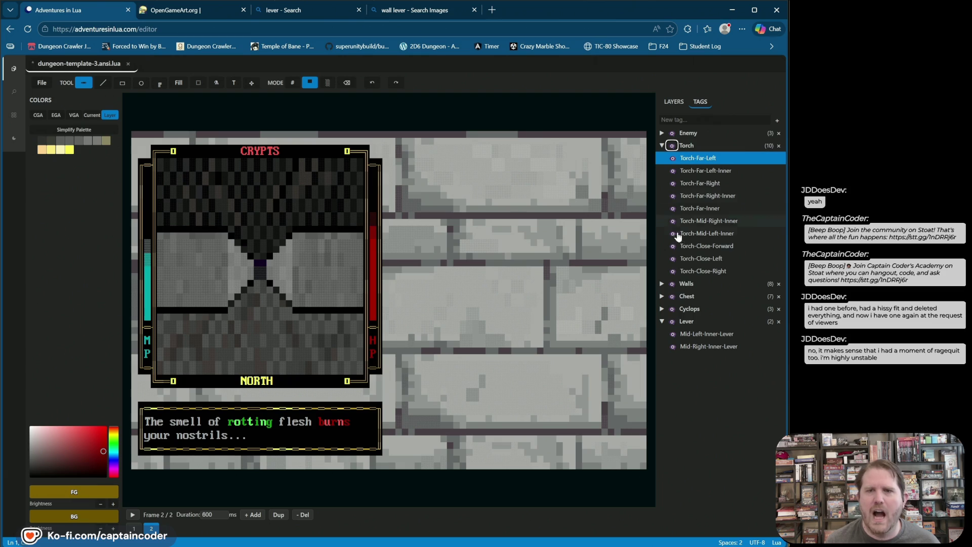
# Step: Toggle individual torches, leaving only Torch-Far-Left-Inner visible in the corridor
pyautogui.click(672, 259)
pyautogui.click(673, 259)
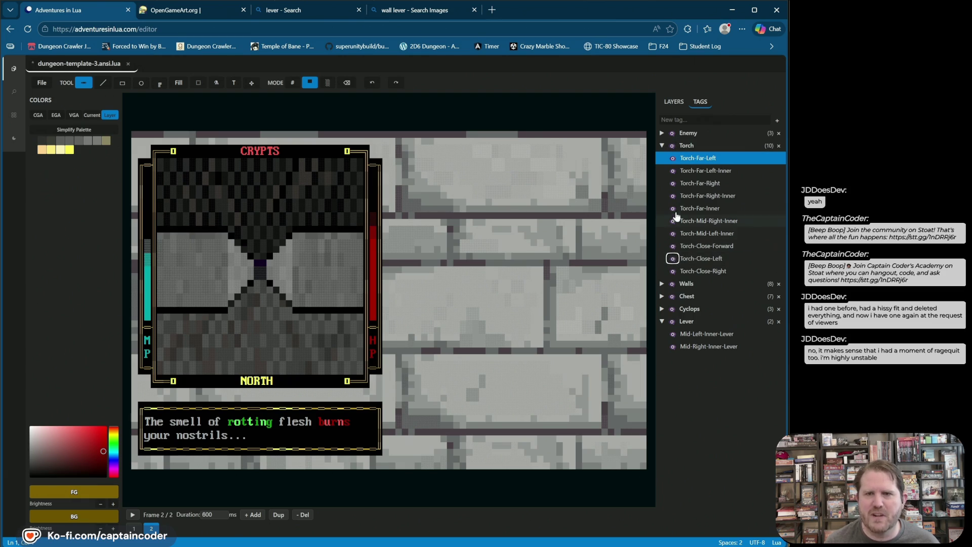
pyautogui.click(673, 171)
pyautogui.click(671, 171)
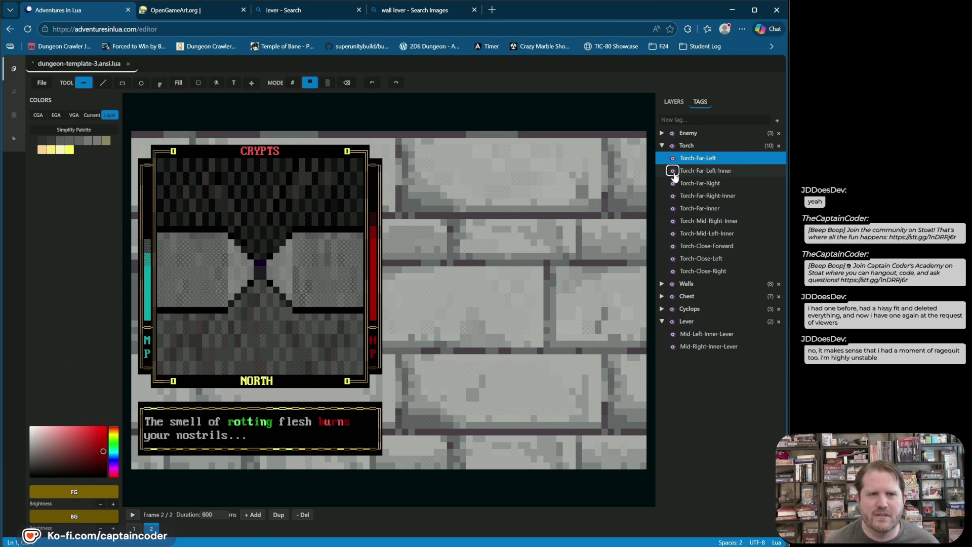
pyautogui.click(672, 183)
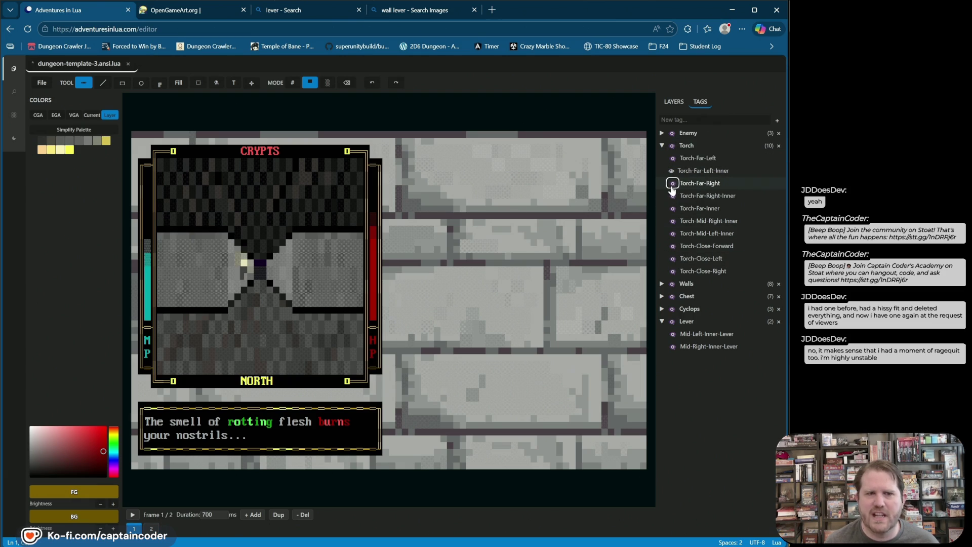
pyautogui.click(672, 185)
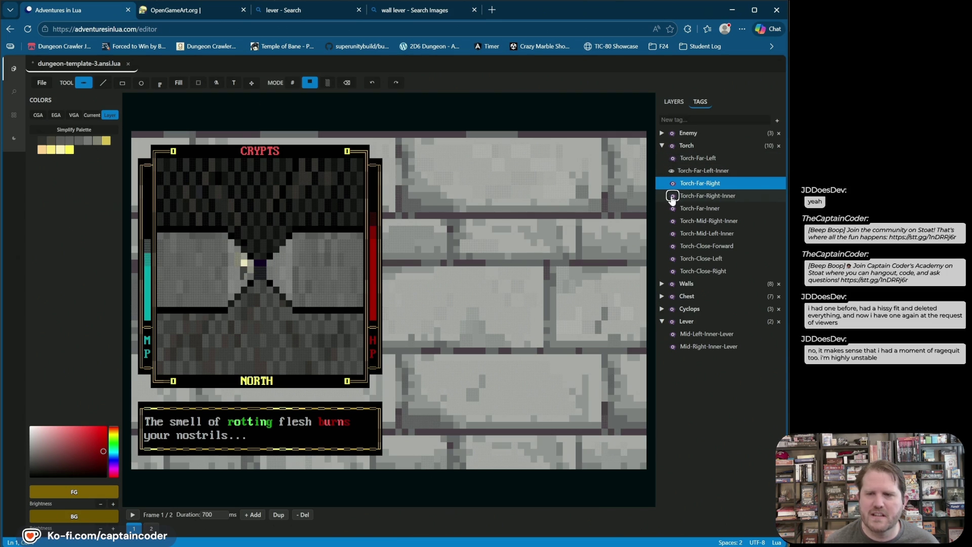
pyautogui.click(672, 171)
pyautogui.click(670, 172)
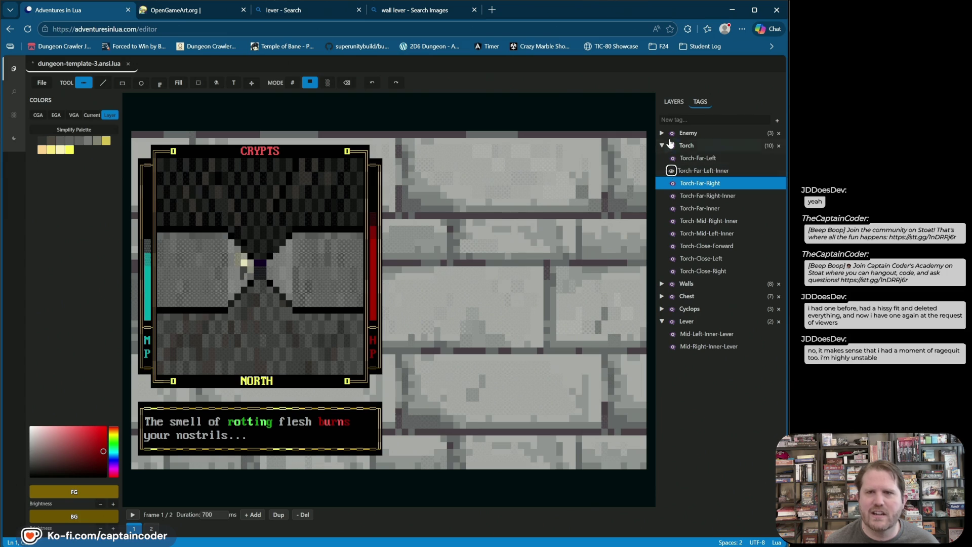
# Step: Flip between tag and layer lists, ending on the LAYERS tree
pyautogui.click(674, 103)
pyautogui.click(704, 104)
pyautogui.click(676, 103)
pyautogui.click(701, 102)
pyautogui.click(680, 104)
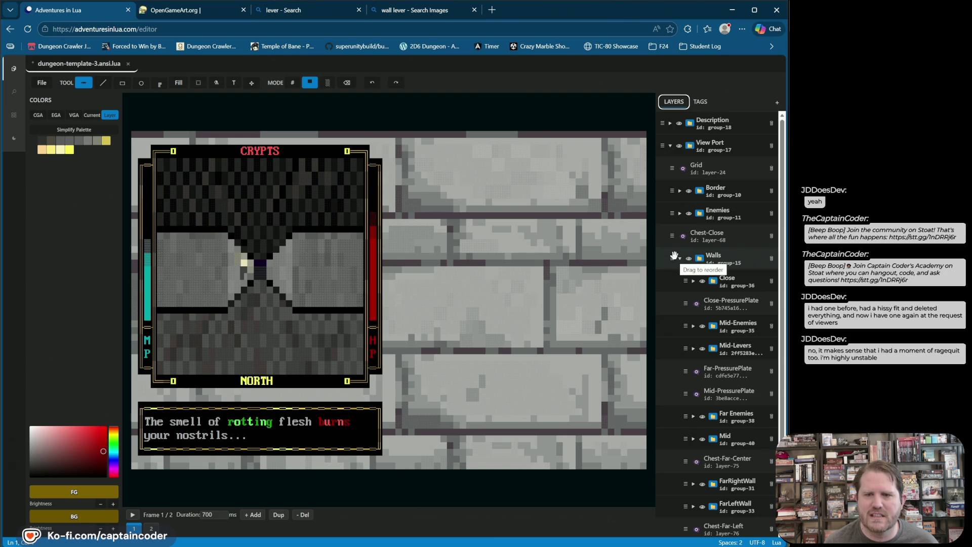
# Step: Expand FarLeftWall and duplicate the Torch-Far-Left-Inner layer
pyautogui.scroll(-2, 745, 331)
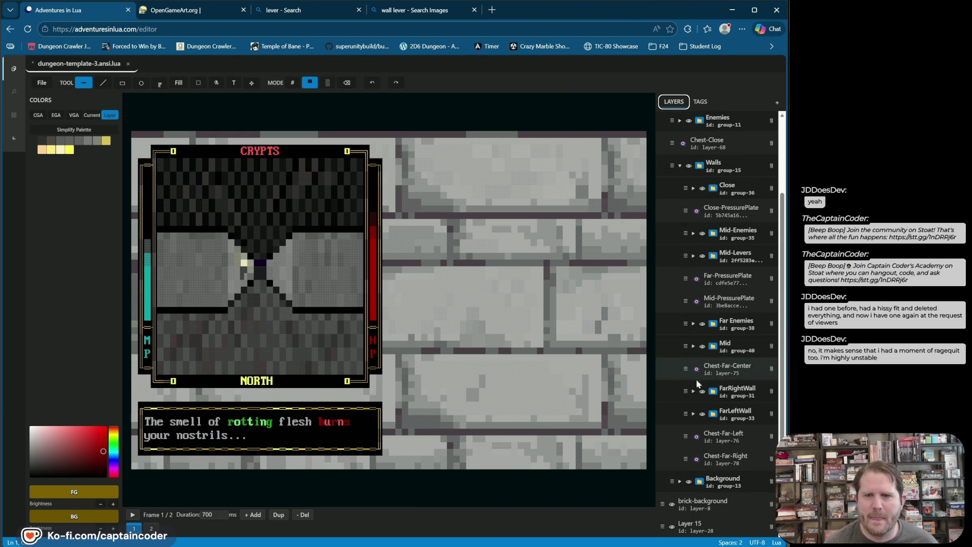
pyautogui.click(694, 414)
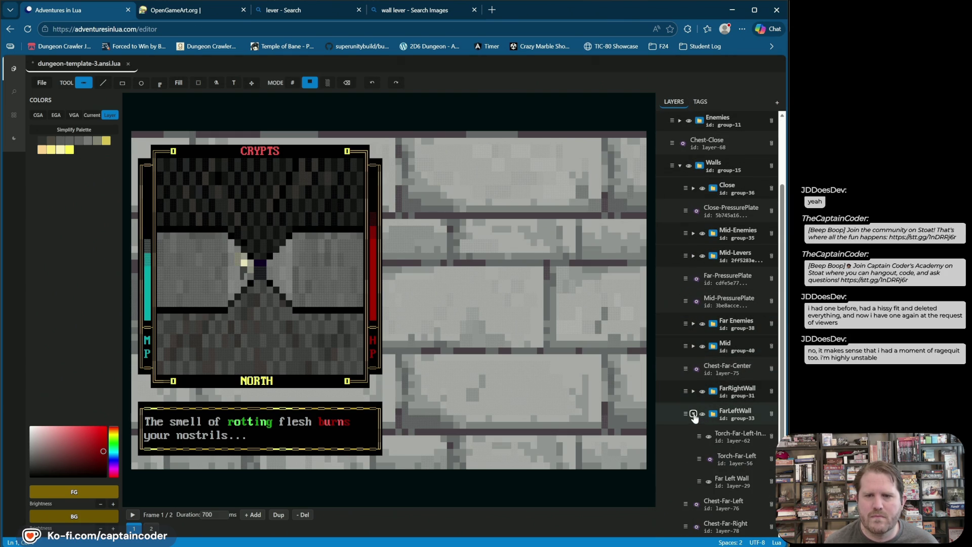
pyautogui.click(721, 440)
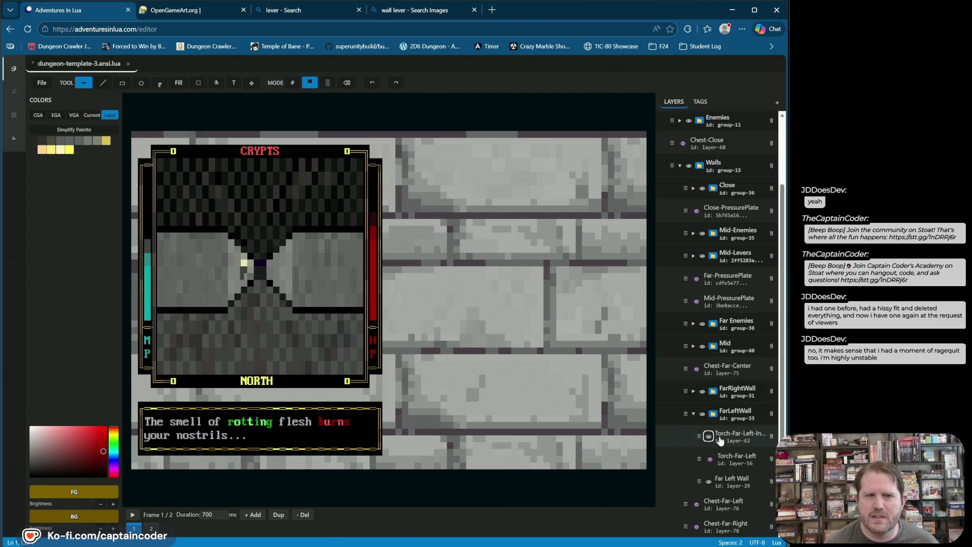
pyautogui.rightClick(721, 440)
pyautogui.click(749, 487)
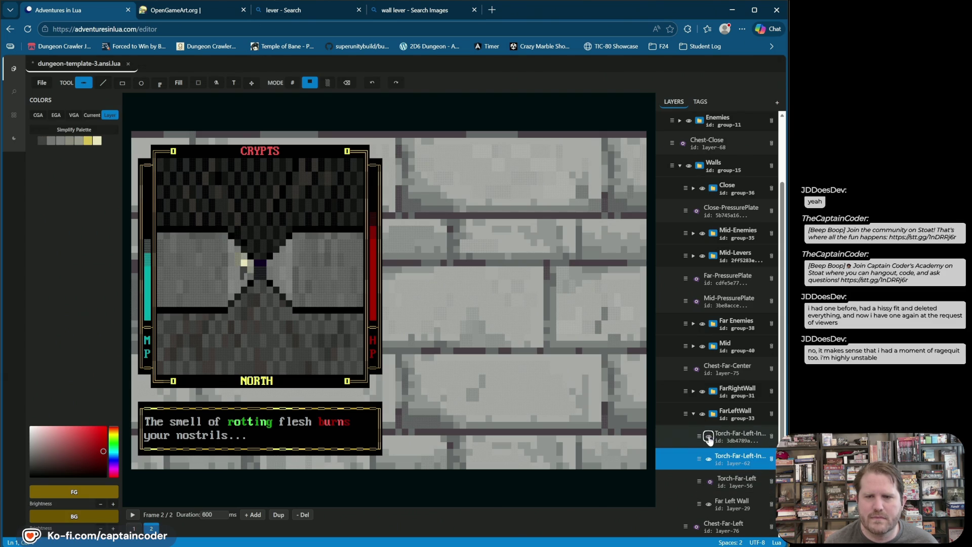
# Step: Rename the copy Far-Left-Inner-Lever and drag it out of the FarLeftWall group
pyautogui.click(728, 440)
pyautogui.click(776, 435)
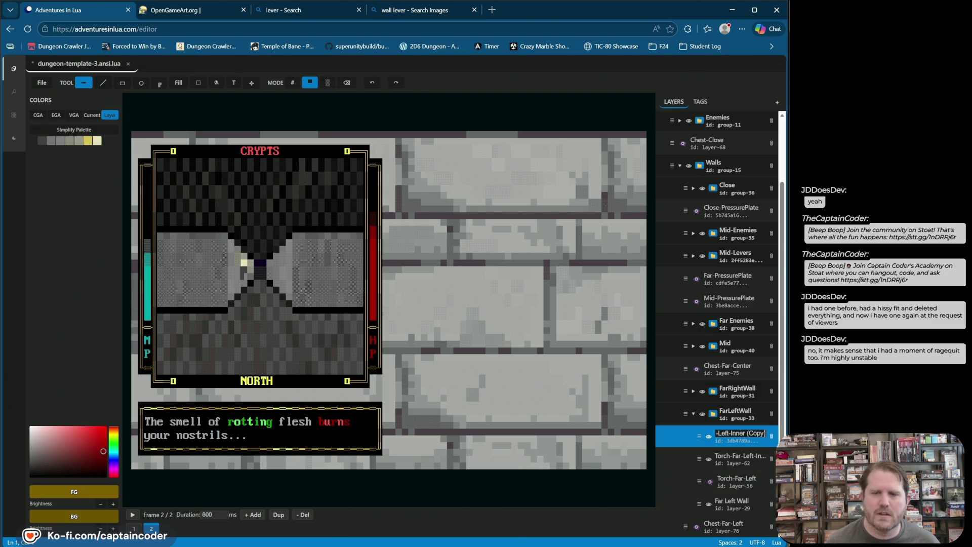
pyautogui.press('Home')
pyautogui.write('F')
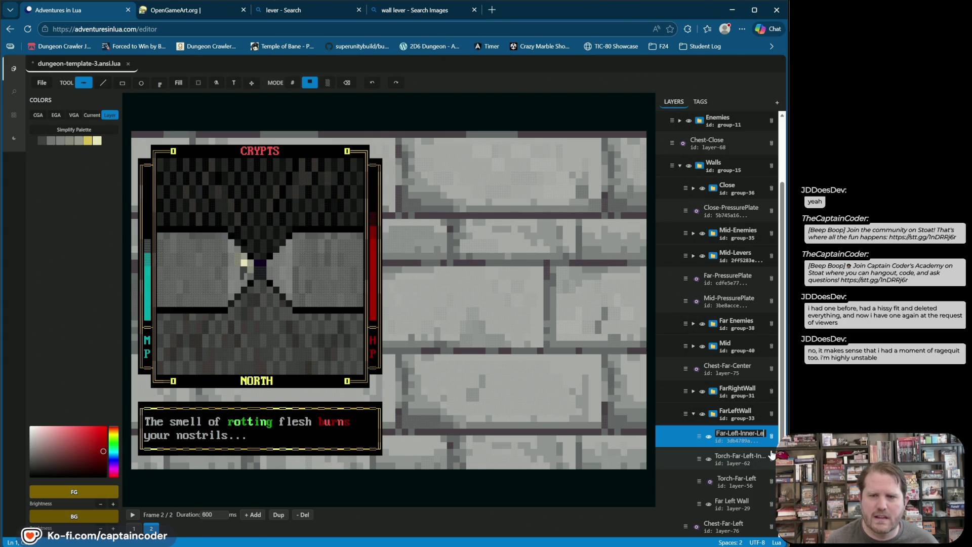
pyautogui.press('Return')
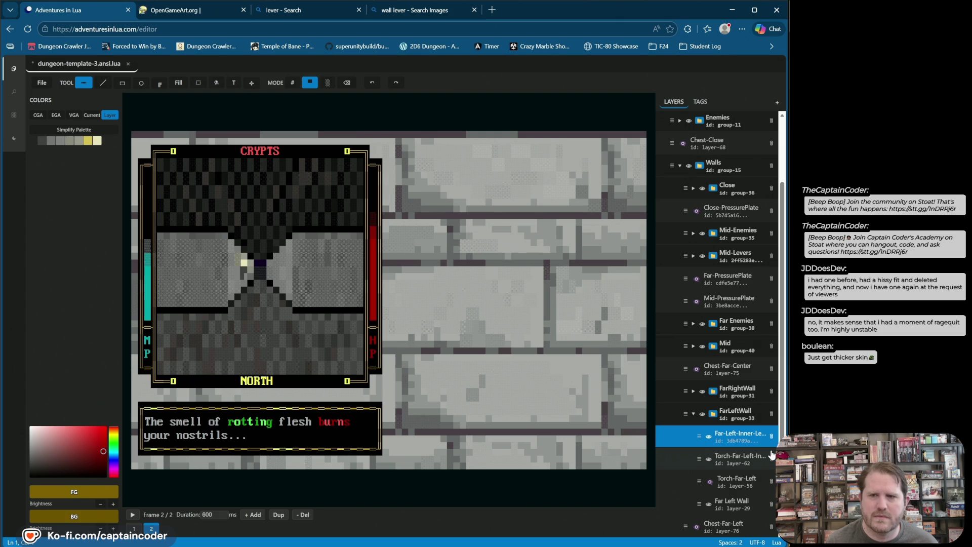
pyautogui.click(693, 444)
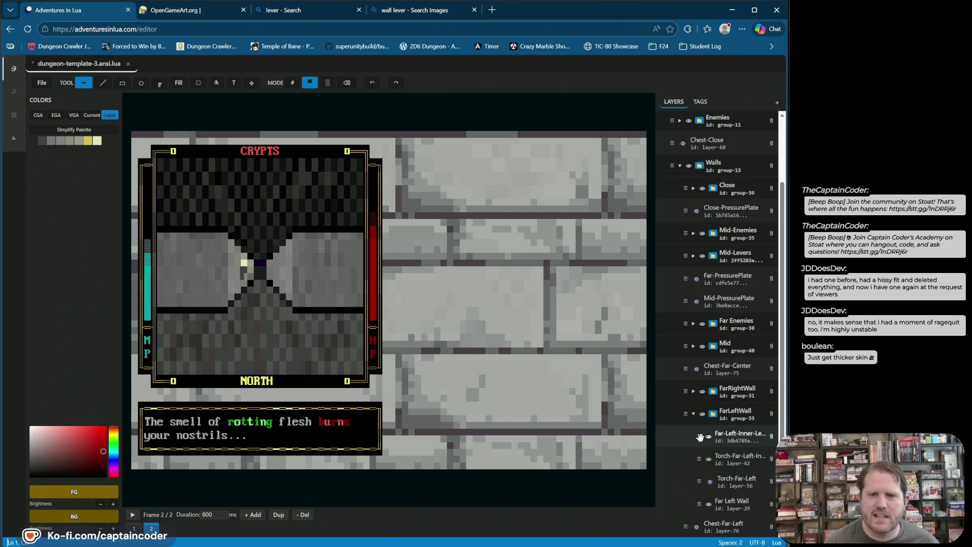
pyautogui.moveTo(701, 434); pyautogui.dragTo(697, 131)
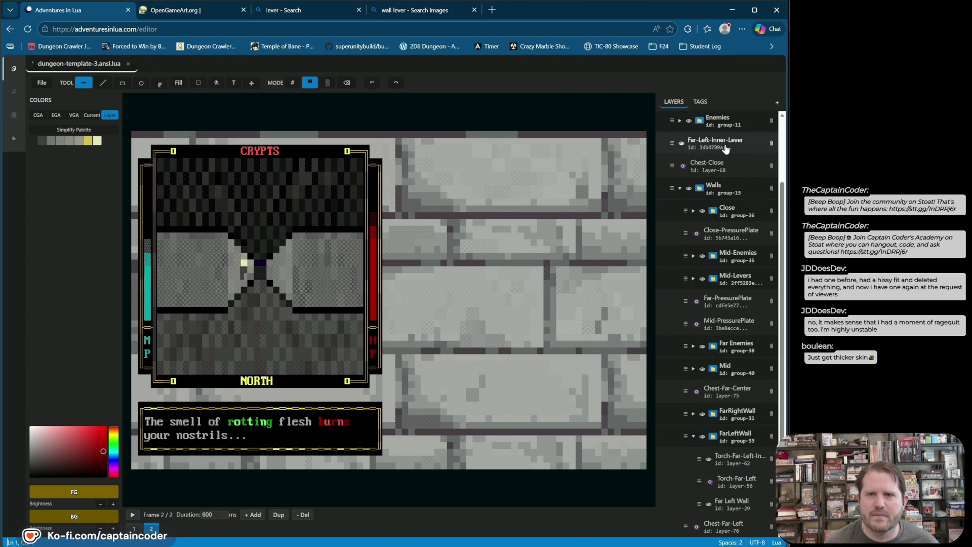
# Step: Group Far-Left-Inner-Lever into a new folder named Far-Inner-Levers
pyautogui.scroll(2, 726, 148)
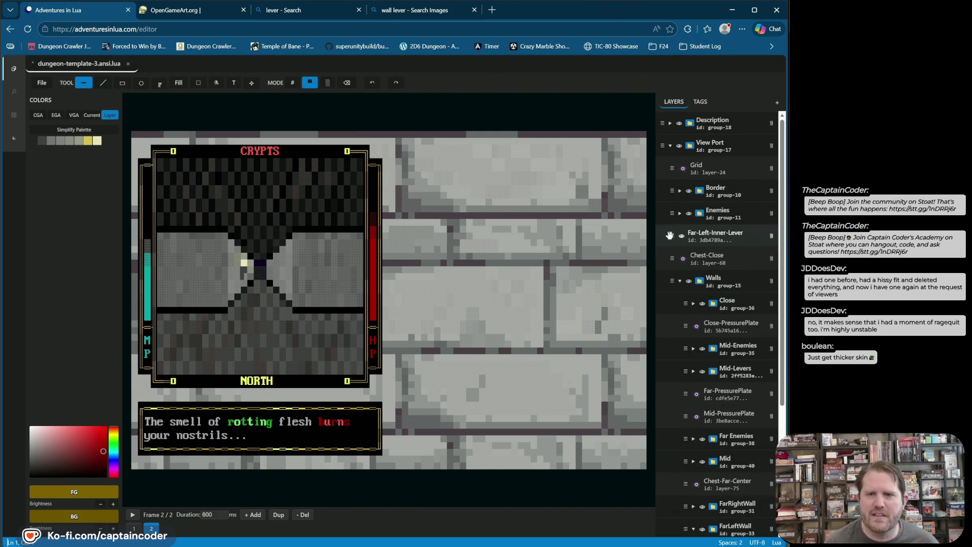
pyautogui.moveTo(669, 235); pyautogui.dragTo(681, 239)
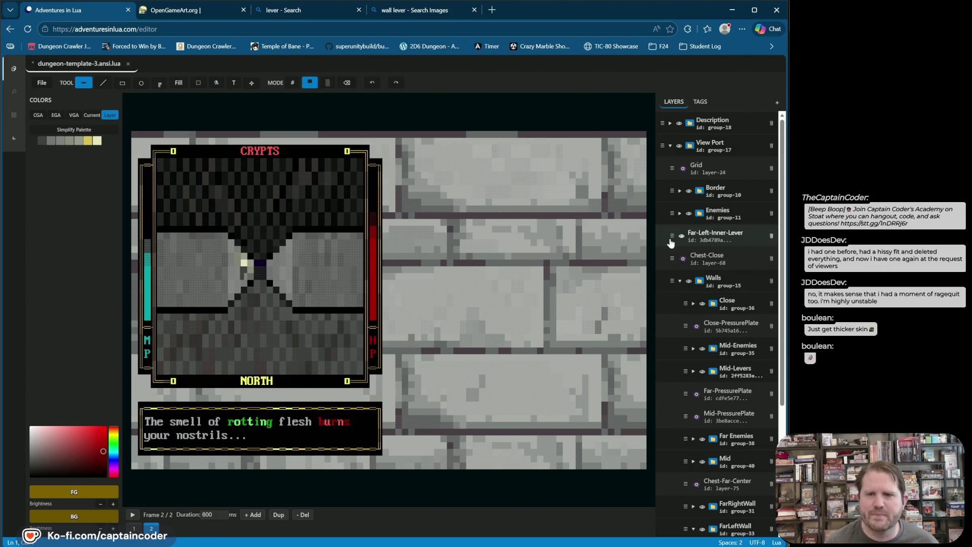
pyautogui.rightClick(679, 242)
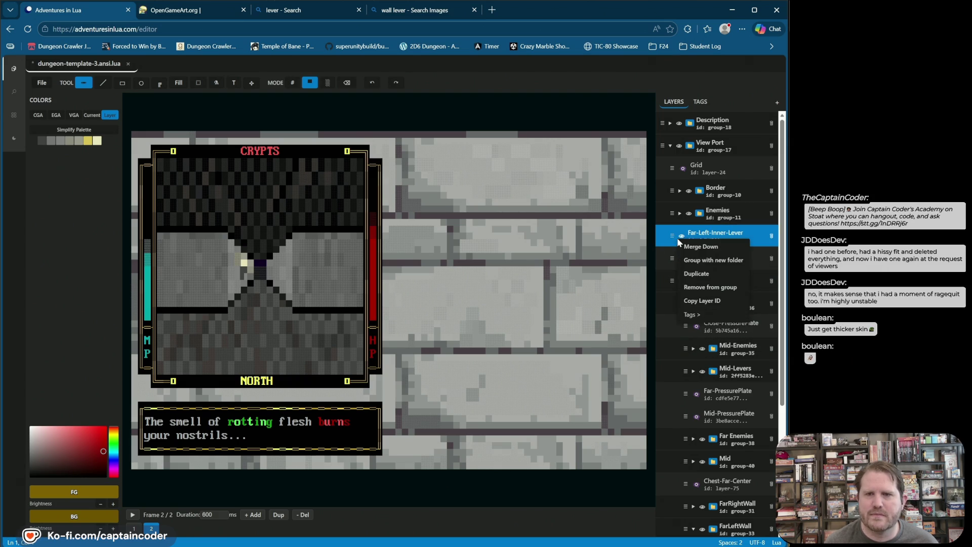
pyautogui.click(719, 260)
pyautogui.write('Far-')
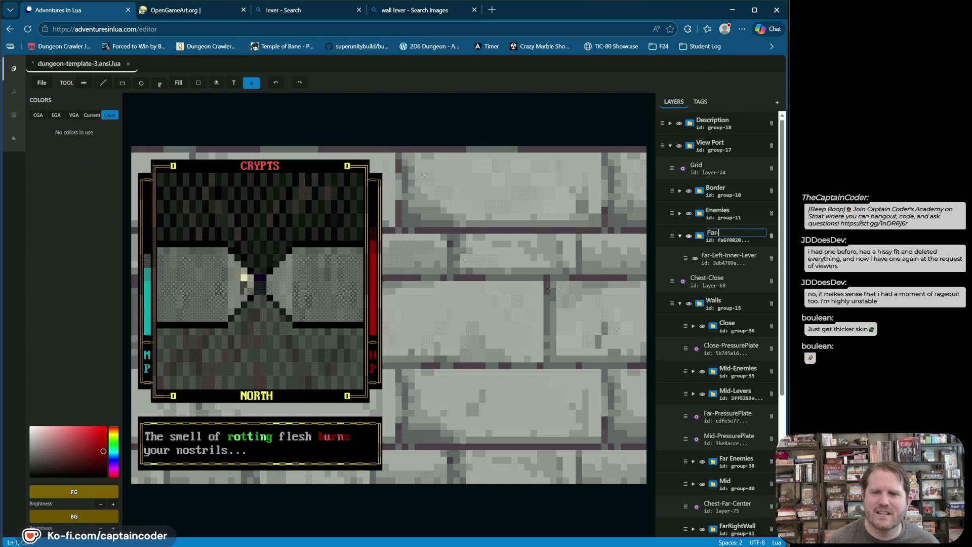
pyautogui.write('Inner')
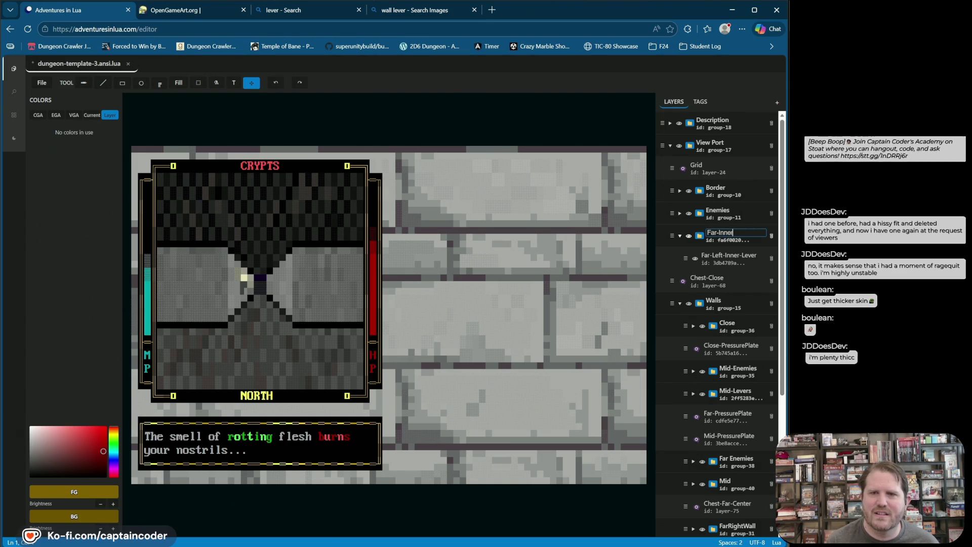
pyautogui.press('BackSpace')
pyautogui.press('BackSpace')
pyautogui.press('BackSpace')
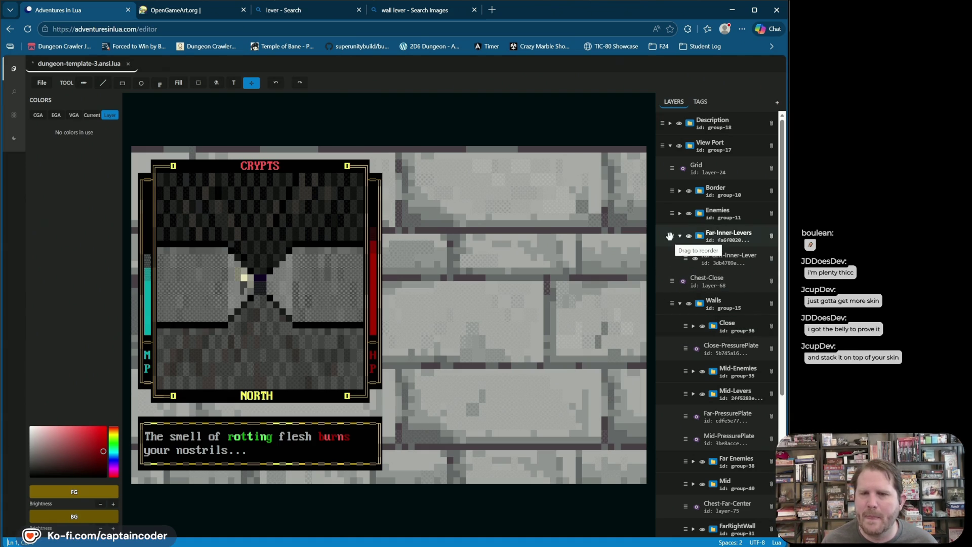
# Step: Move the Far-Inner-Levers folder into the Walls group and make it visible
pyautogui.scroll(-1, 702, 267)
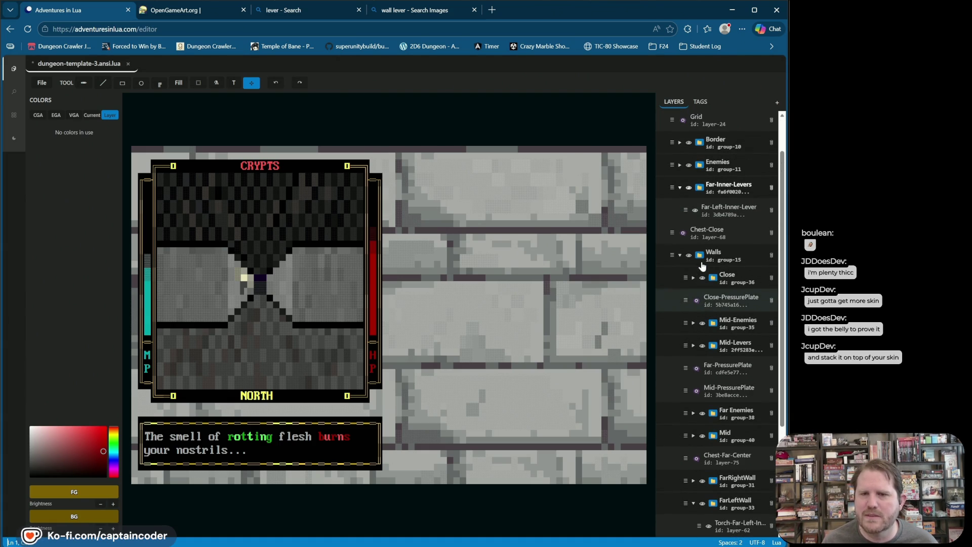
pyautogui.moveTo(672, 188)
pyautogui.mouseDown()
pyautogui.moveTo(708, 410)
pyautogui.moveTo(705, 447)
pyautogui.moveTo(700, 439)
pyautogui.mouseUp()
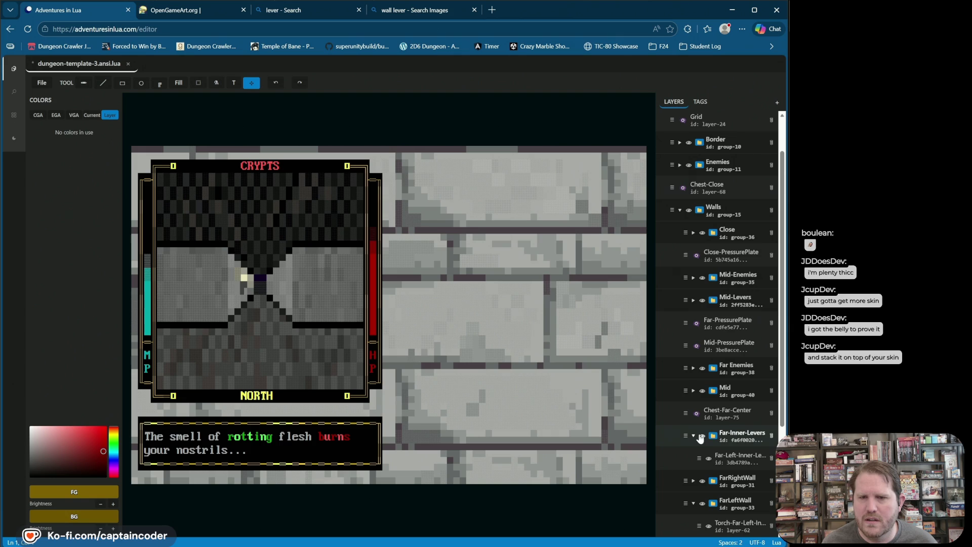
pyautogui.click(704, 436)
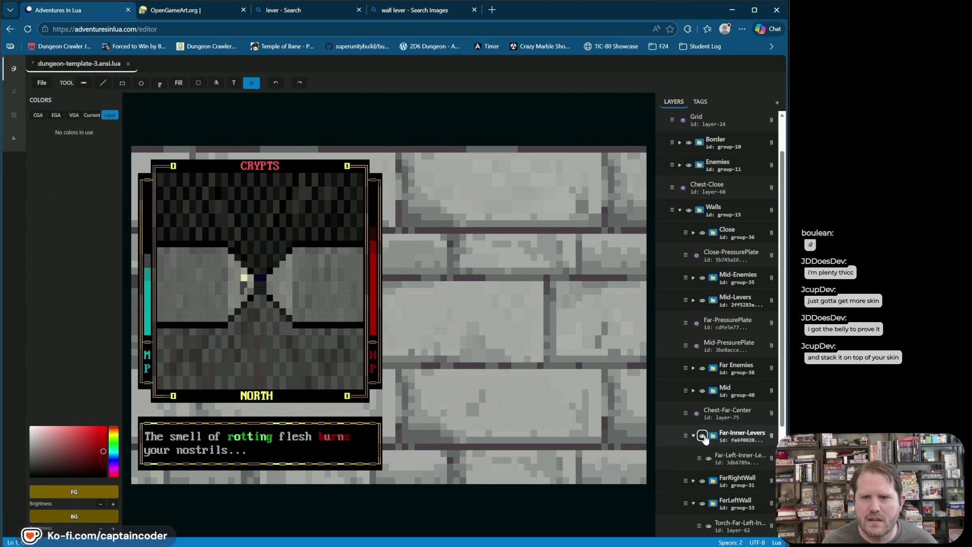
# Step: Hide the Far-Inner-Levers folder, show the tag list, then switch to the Twitch chat window
pyautogui.click(706, 102)
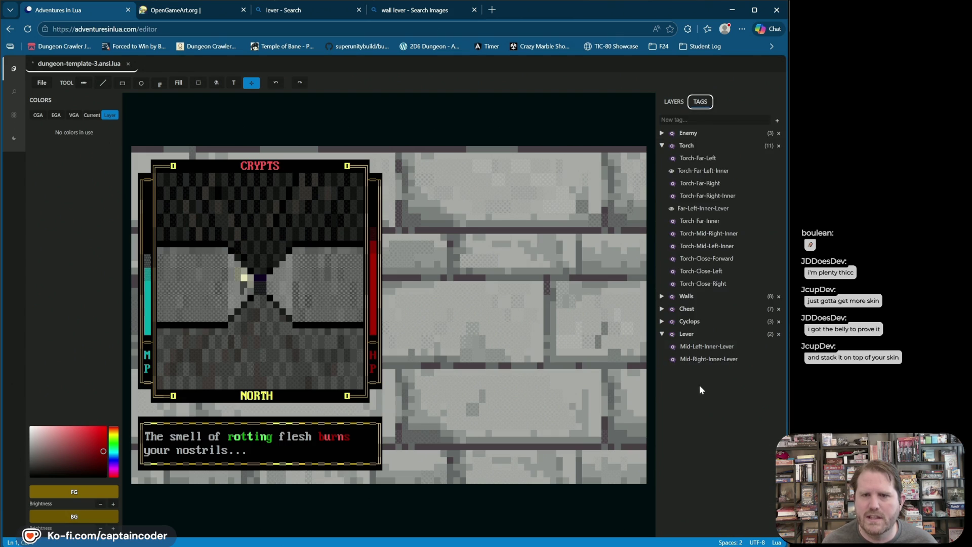
pyautogui.click(674, 103)
pyautogui.scroll(-3, 714, 373)
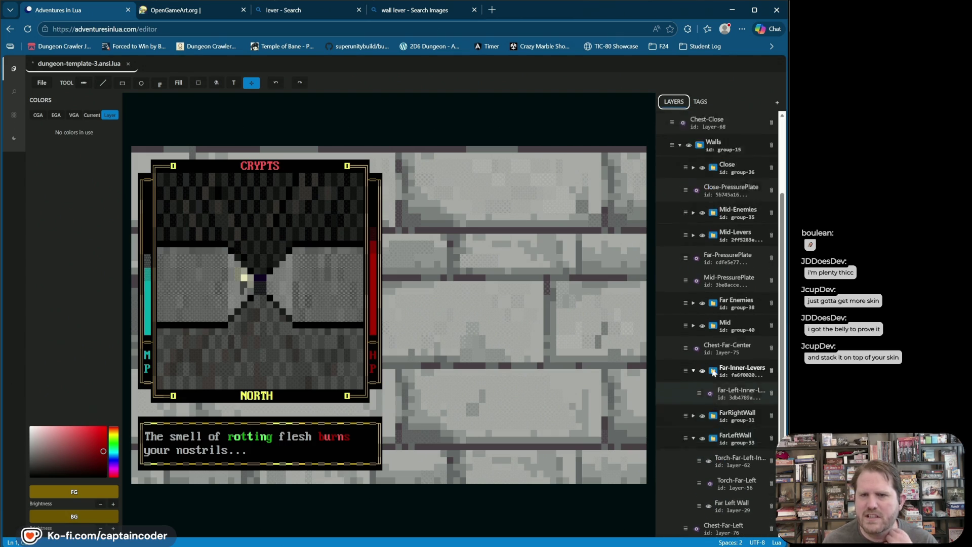
pyautogui.scroll(1, 711, 379)
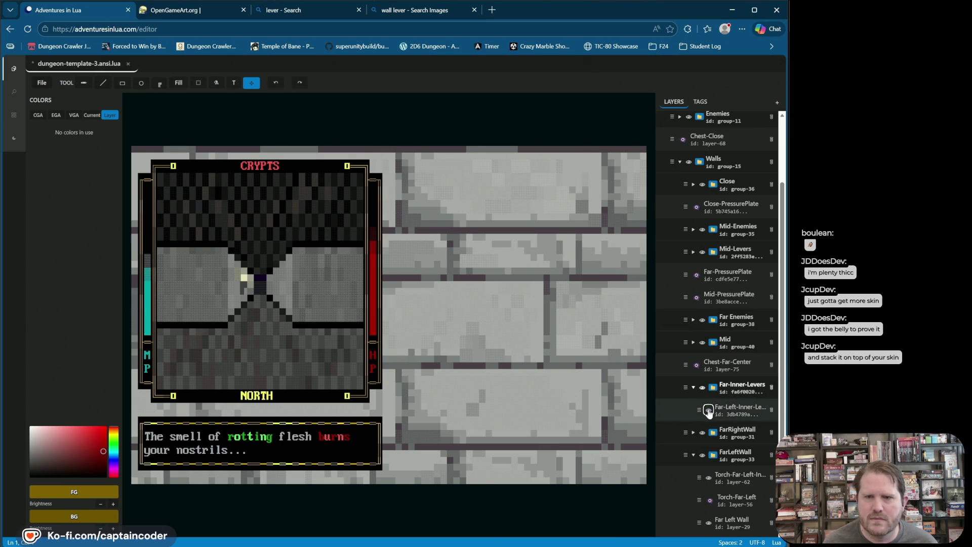
pyautogui.click(704, 387)
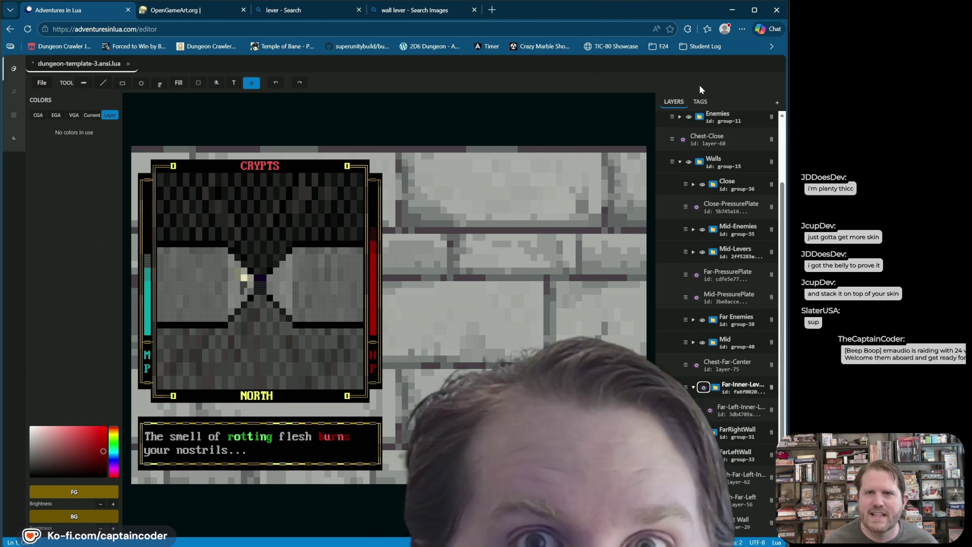
pyautogui.click(701, 102)
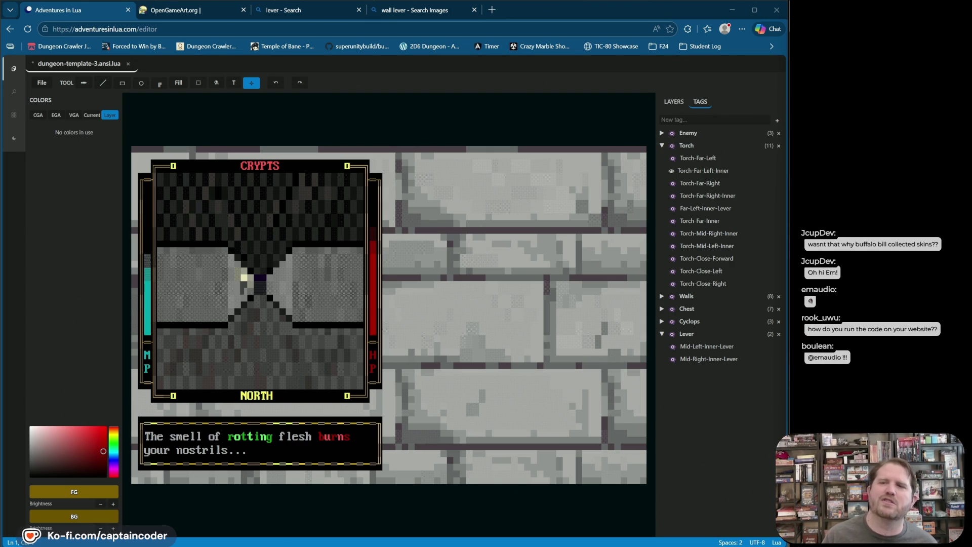
pyautogui.hotkey('alt', 'Tab')
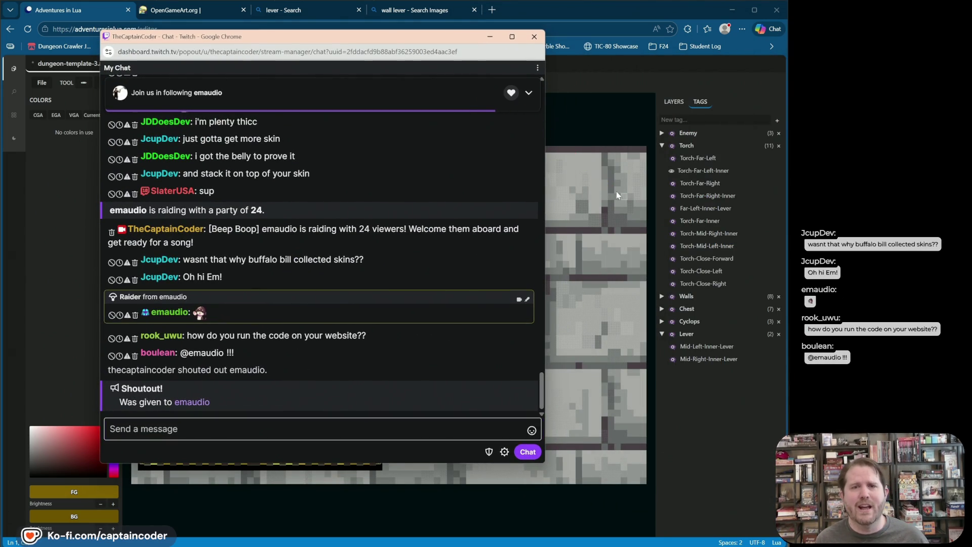
pyautogui.moveTo(659, 191); pyautogui.dragTo(519, 103)
pyautogui.moveTo(481, 54)
pyautogui.mouseDown()
pyautogui.moveTo(590, 166)
pyautogui.moveTo(471, 119)
pyautogui.mouseUp()
pyautogui.moveTo(420, 242); pyautogui.dragTo(513, 108)
pyautogui.moveTo(557, 58); pyautogui.dragTo(423, 91)
pyautogui.moveTo(699, 58); pyautogui.dragTo(530, 86)
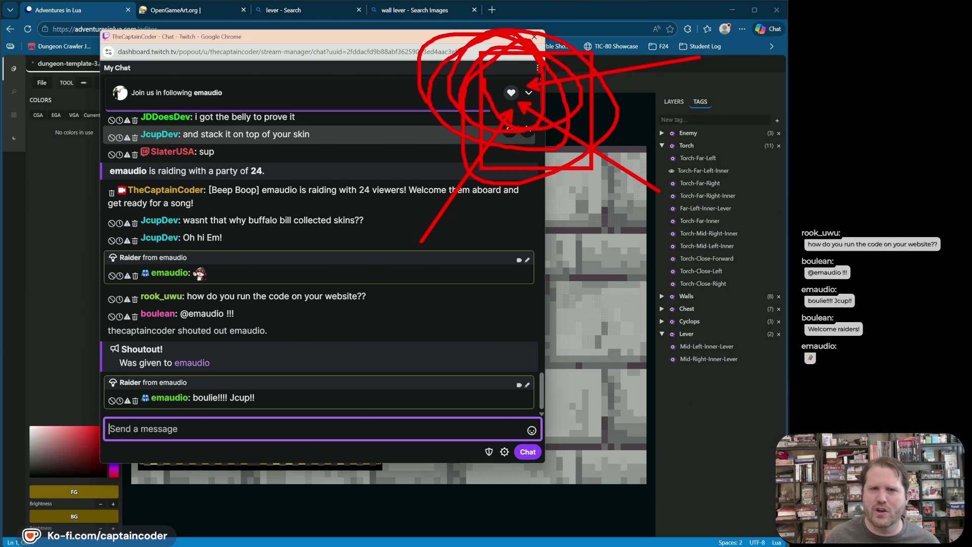
pyautogui.moveTo(643, 190); pyautogui.dragTo(524, 105)
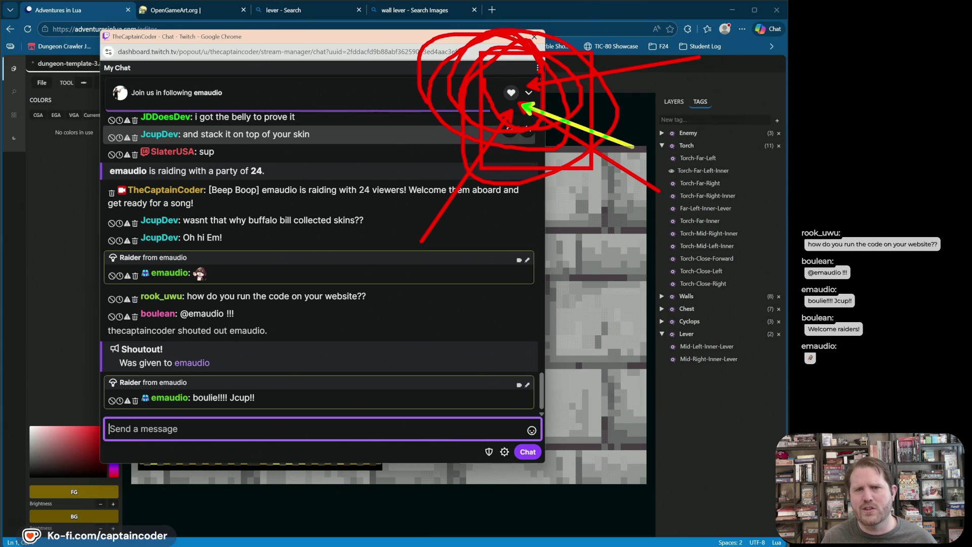
pyautogui.moveTo(438, 215); pyautogui.dragTo(503, 119)
pyautogui.moveTo(340, 101); pyautogui.dragTo(489, 101)
pyautogui.moveTo(440, 14); pyautogui.dragTo(504, 71)
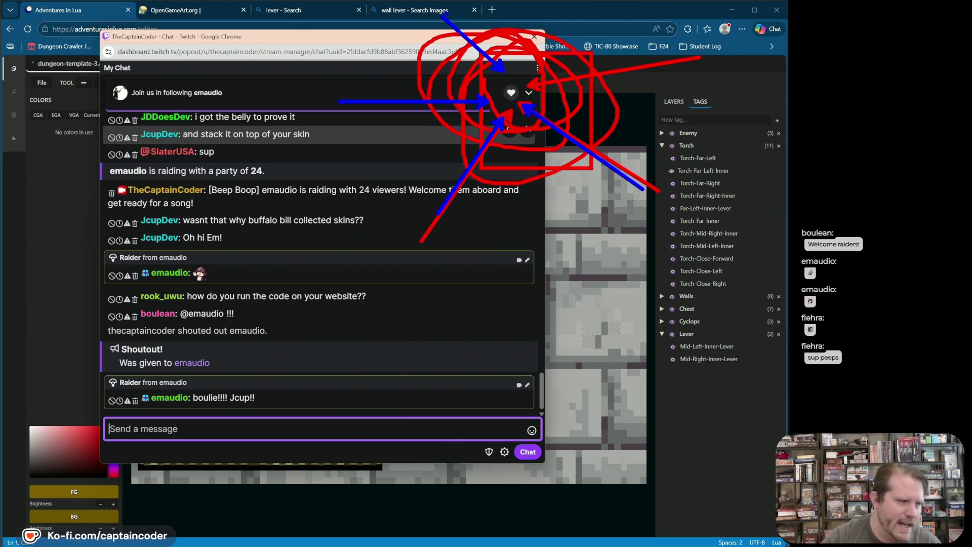
pyautogui.press('Escape')
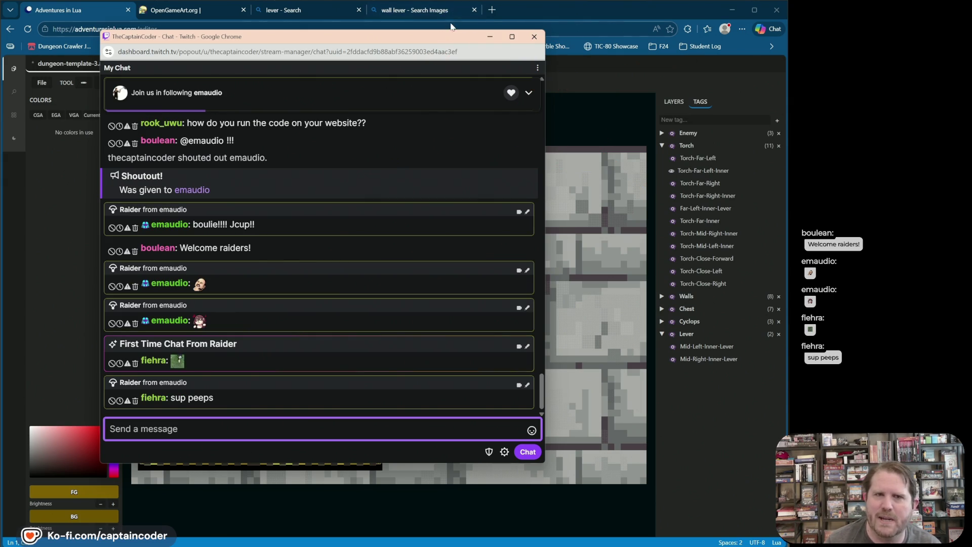
pyautogui.click(490, 36)
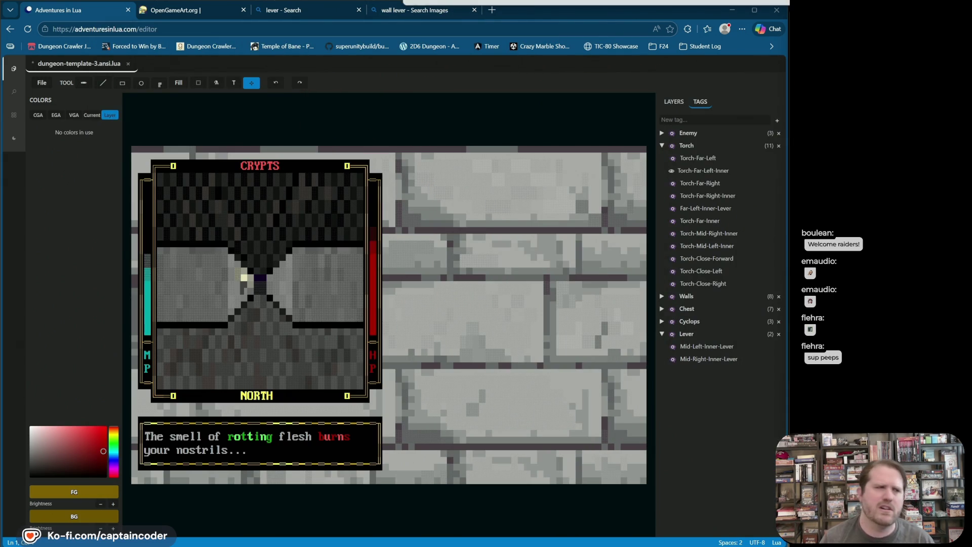
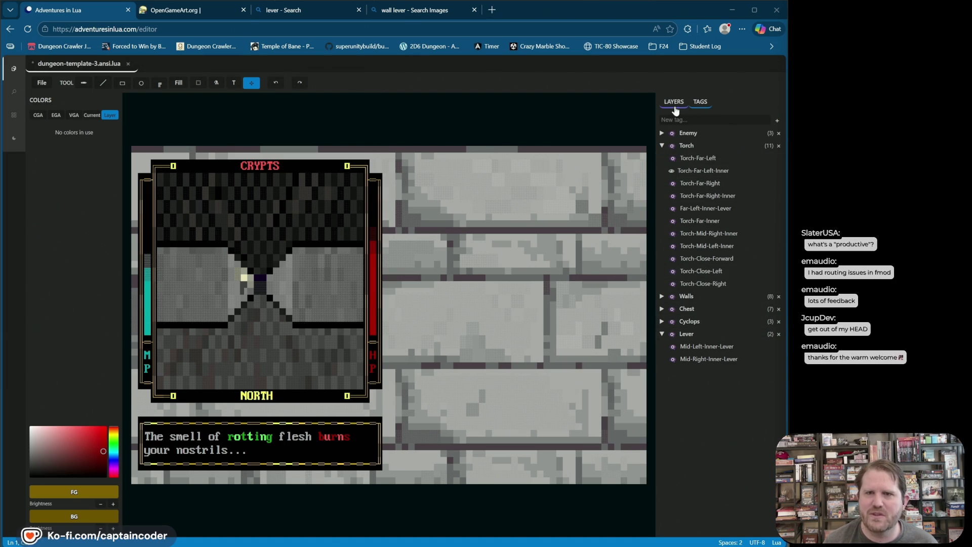
# Step: Hide the Torch-Far-Left-Inner torch, make Far-Inner-Levers visible, and test toggling the far-left lever
pyautogui.click(673, 171)
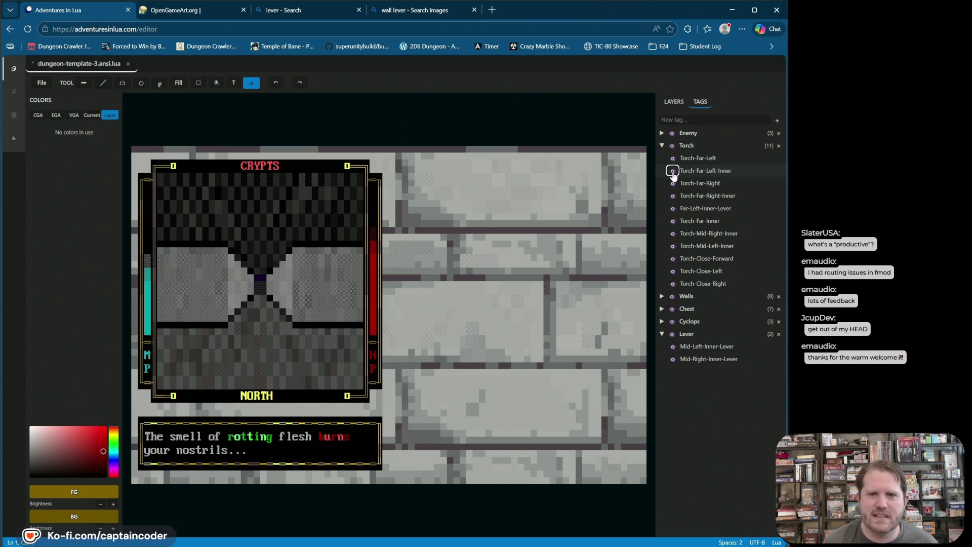
pyautogui.click(673, 101)
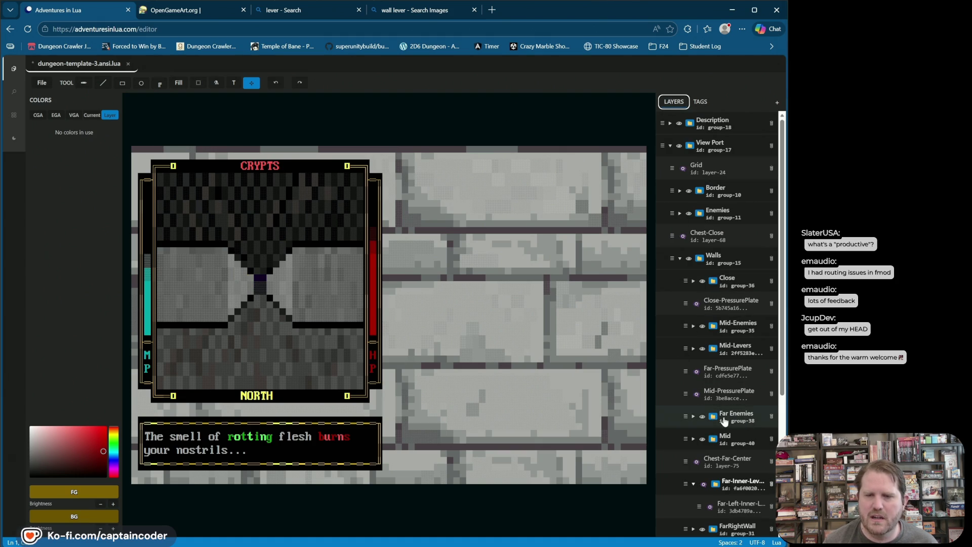
pyautogui.click(704, 485)
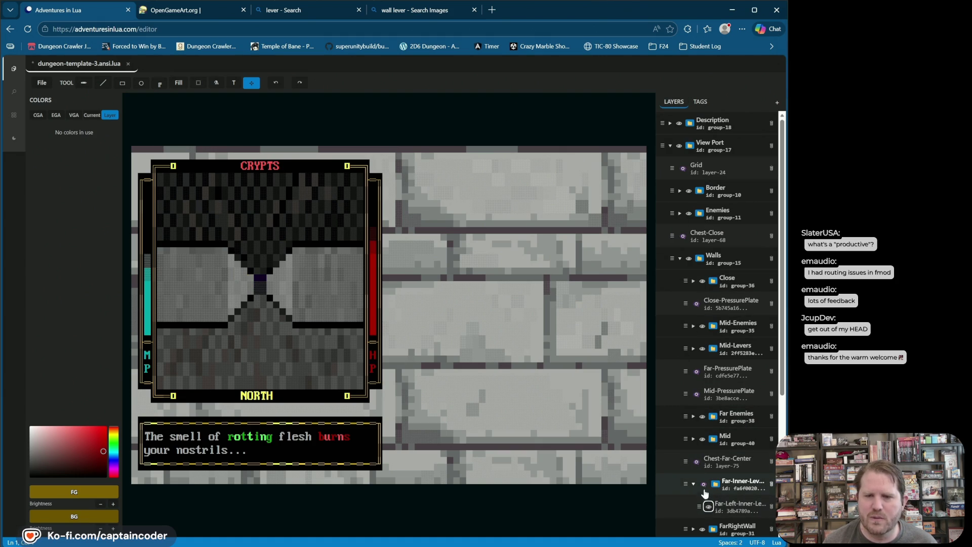
pyautogui.click(703, 485)
pyautogui.click(709, 507)
pyautogui.click(708, 506)
pyautogui.click(708, 507)
pyautogui.click(708, 507)
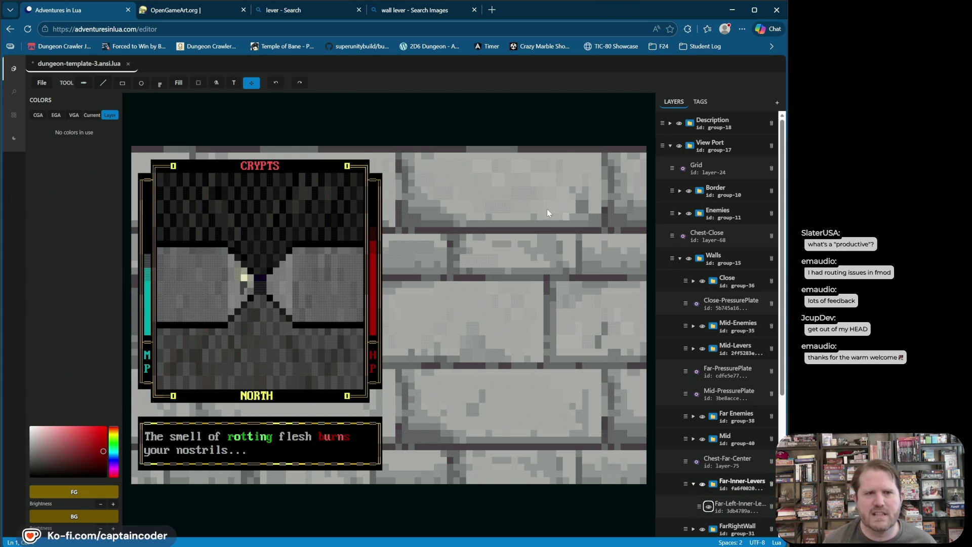
# Step: In the tagged groups, show the Mid-Left-Inner-Lever
pyautogui.click(700, 101)
pyautogui.click(674, 334)
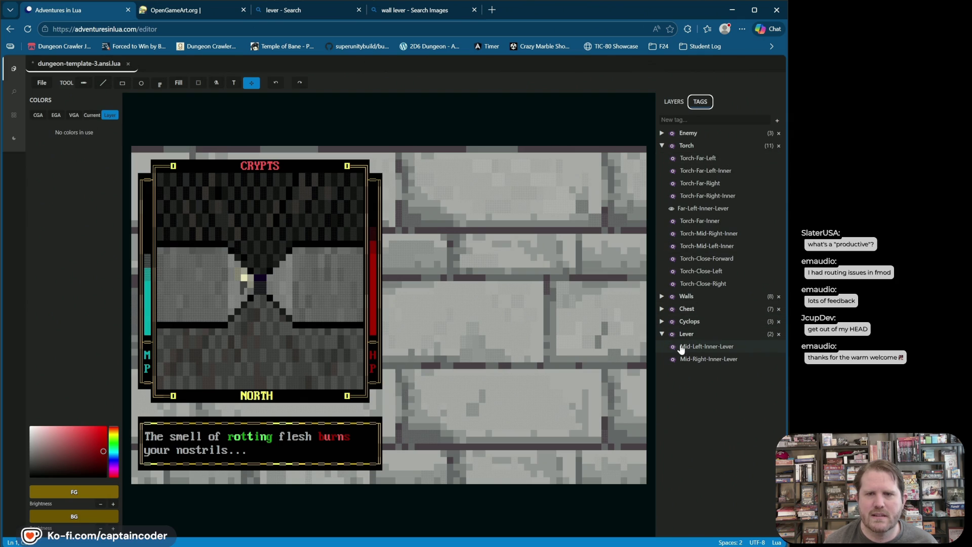
pyautogui.click(672, 347)
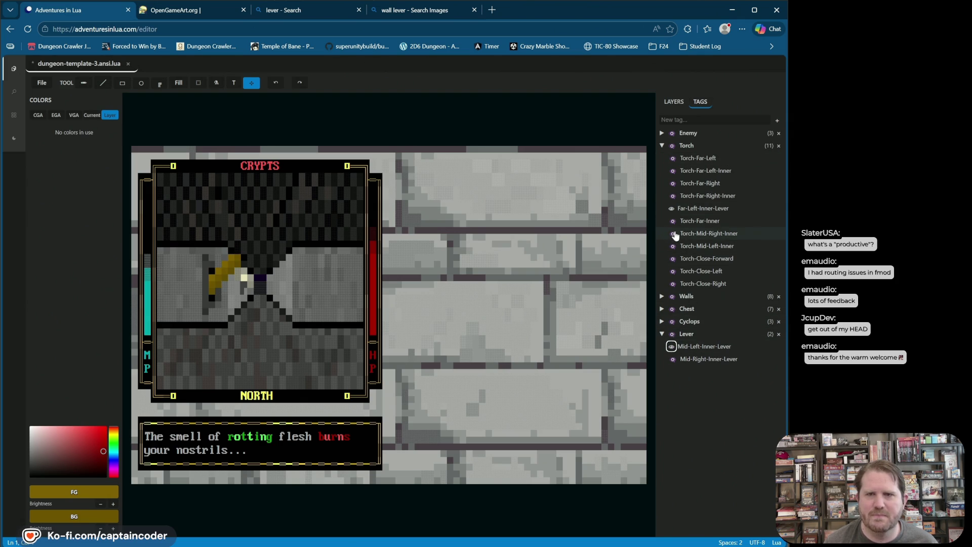
# Step: Expand Walls and show the Mid Right and Mid Left Walls plus the Mid-Right-Inner-Lever
pyautogui.click(662, 145)
pyautogui.click(661, 171)
pyautogui.click(662, 171)
pyautogui.click(661, 157)
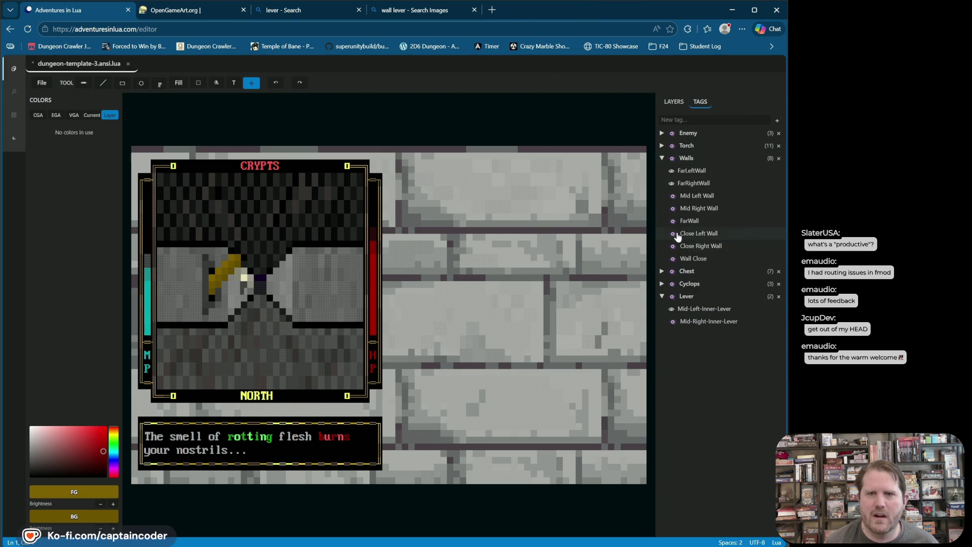
pyautogui.click(673, 208)
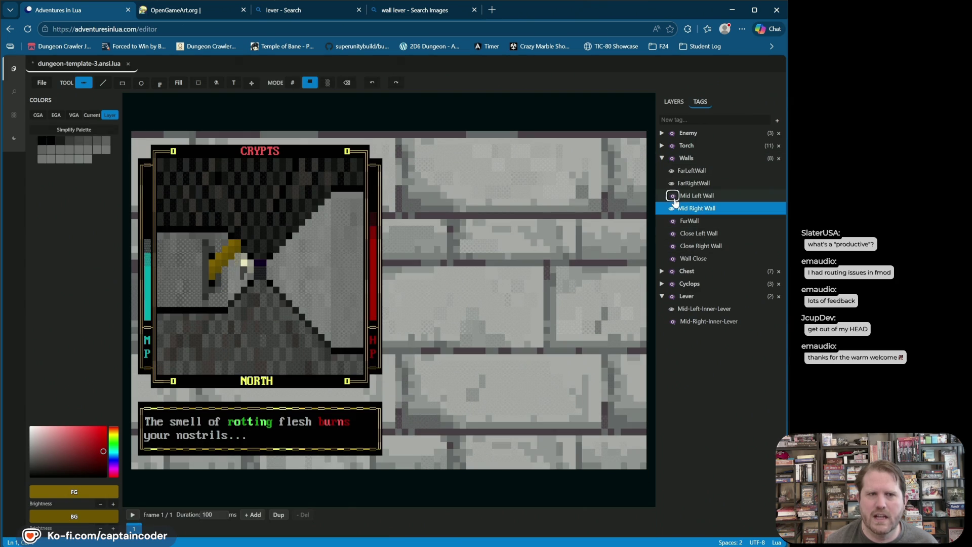
pyautogui.click(672, 195)
pyautogui.click(672, 321)
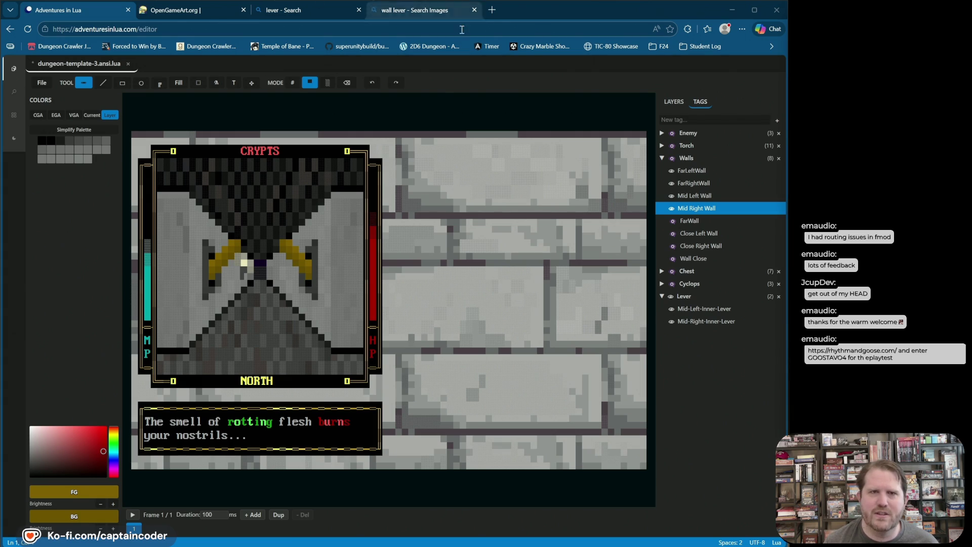
pyautogui.click(492, 10)
pyautogui.write('https://rhythmandgoose.com/')
pyautogui.press('Return')
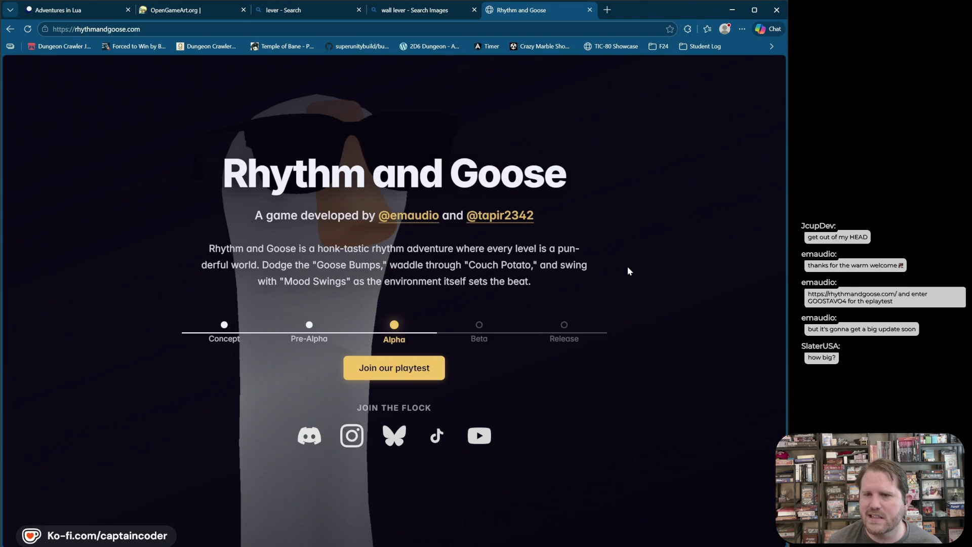
pyautogui.click(590, 10)
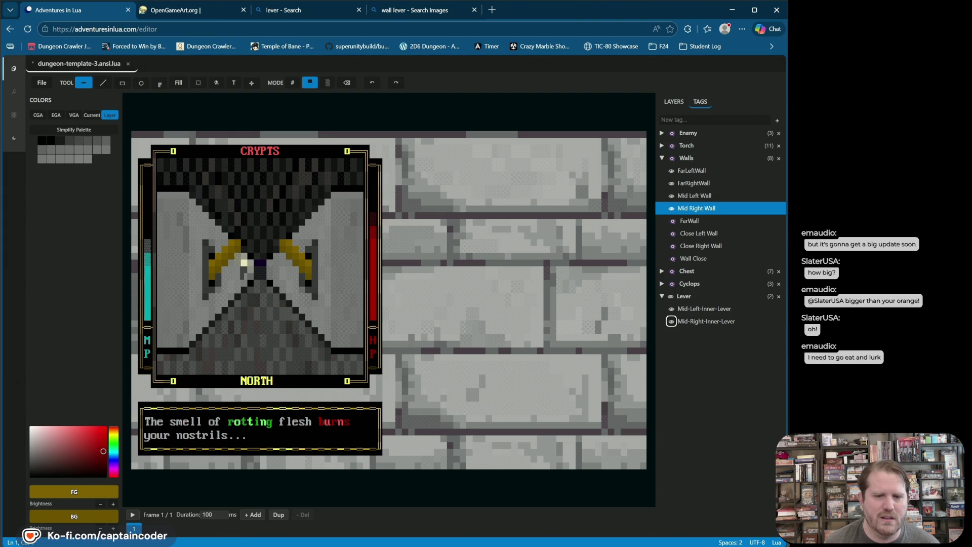
# Step: Launch Command Prompt and change into the Downloads folder
pyautogui.press('super')
pyautogui.write('cmd')
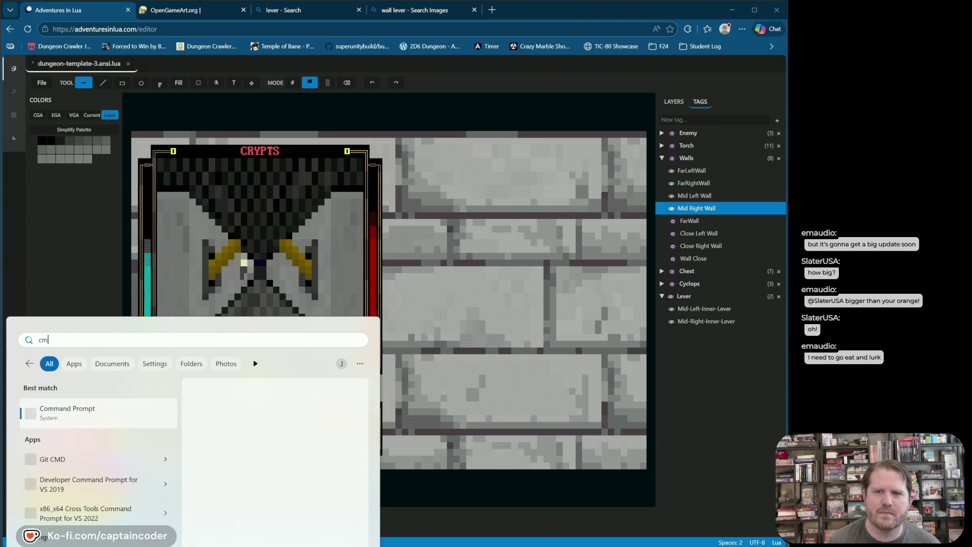
pyautogui.press('Return')
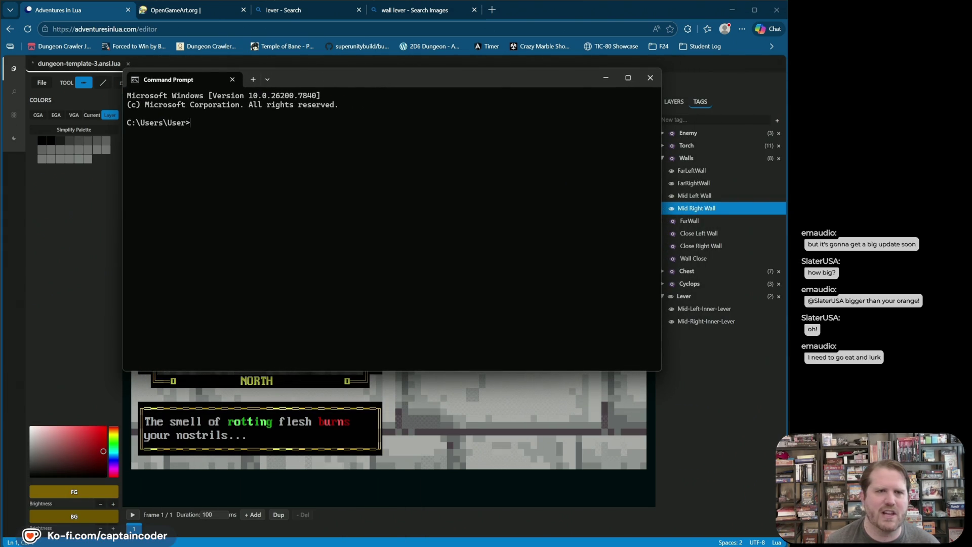
pyautogui.write('cd Dow')
pyautogui.press('Tab')
pyautogui.press('Return')
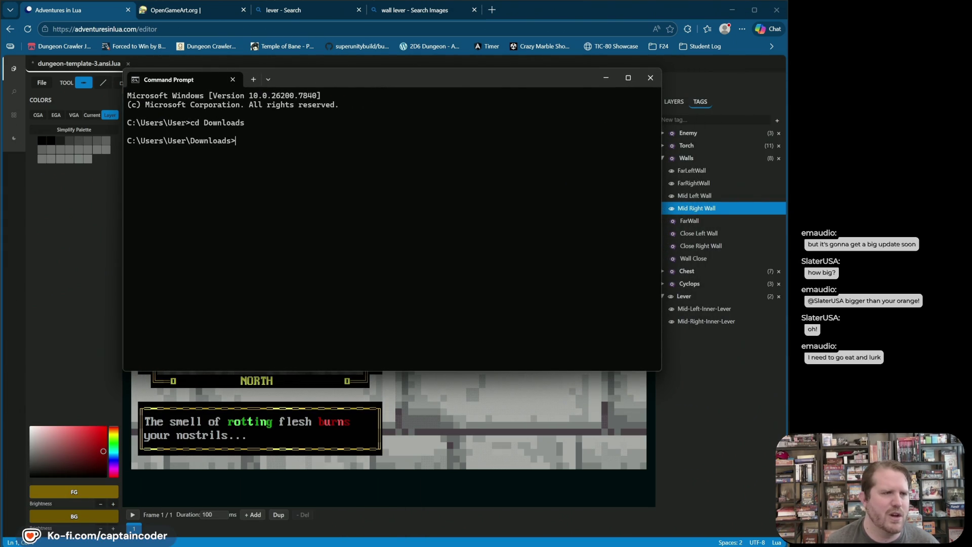
# Step: Run cyclops-3.sh to preview the dungeon rendering, then return to the editor
pyautogui.write('h')
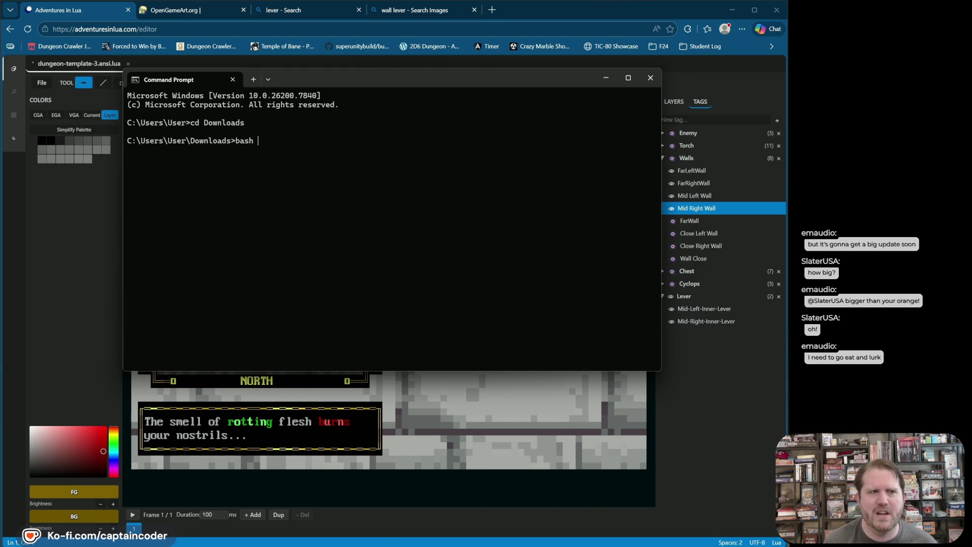
pyautogui.write('ps-3.sh')
pyautogui.press('Return')
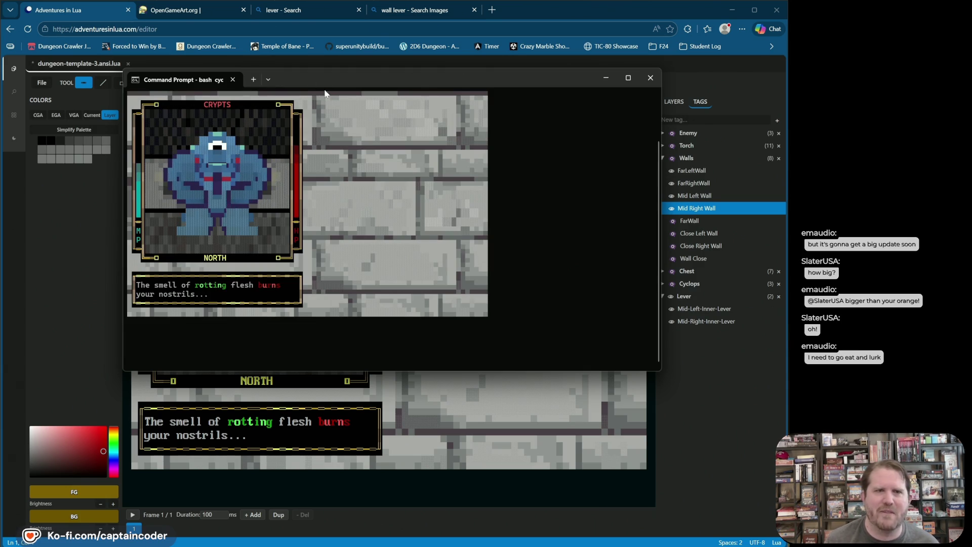
pyautogui.moveTo(320, 81); pyautogui.dragTo(289, 74)
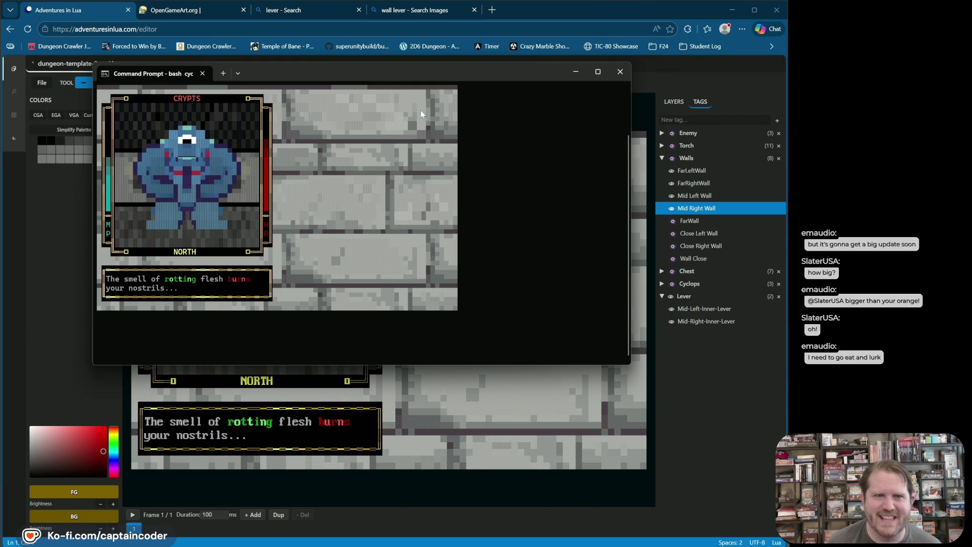
pyautogui.hotkey('alt', 'Tab')
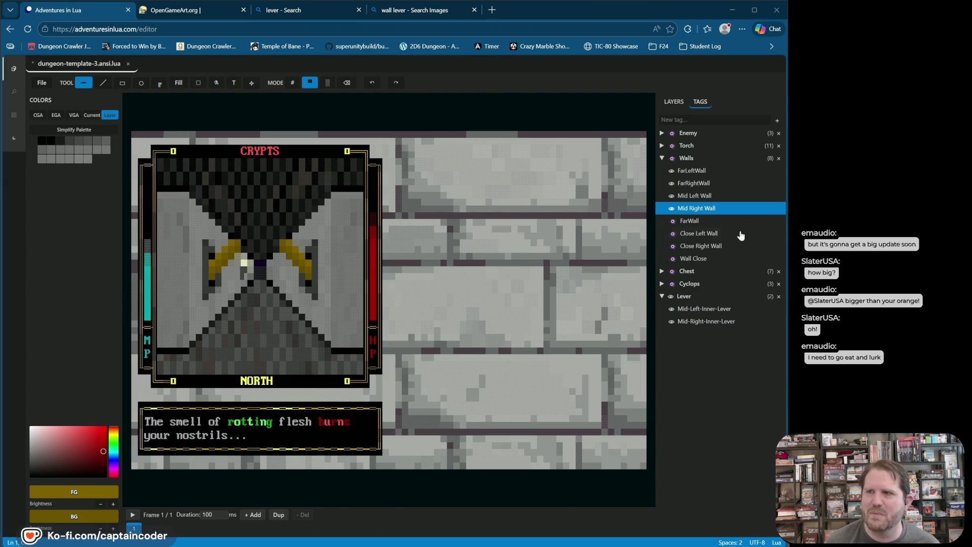
# Step: Toggle the Mid-Left and Mid-Right-Inner-Levers on and off, leaving both hidden
pyautogui.click(678, 312)
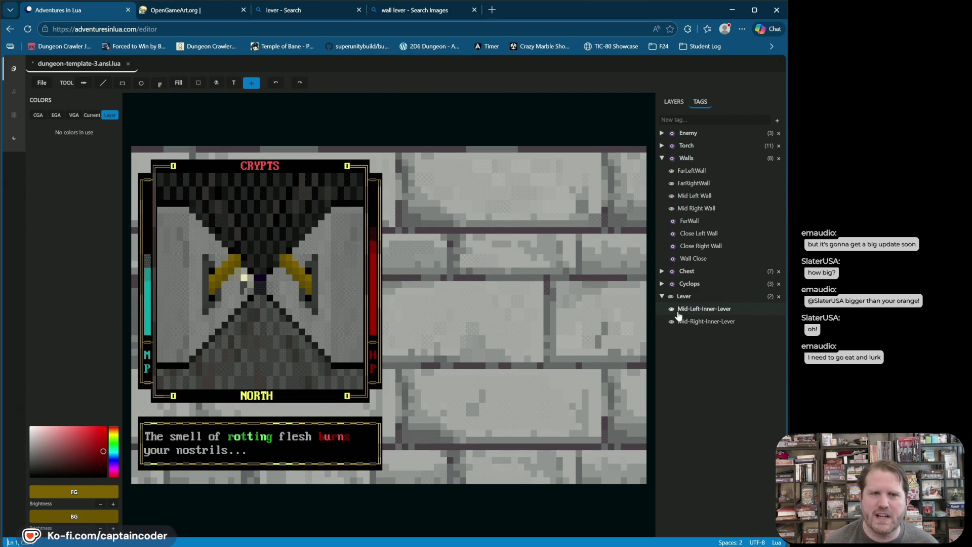
pyautogui.click(672, 310)
pyautogui.click(671, 321)
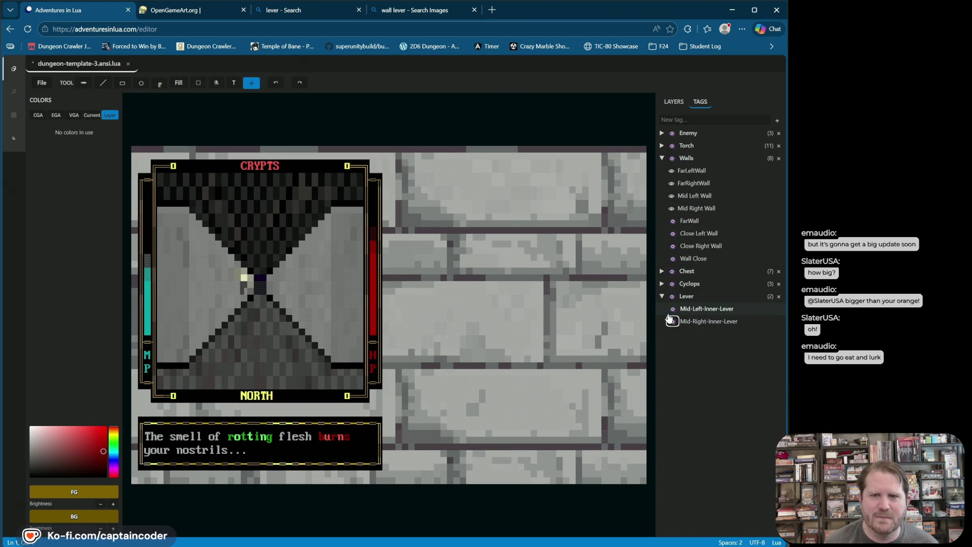
pyautogui.click(673, 309)
pyautogui.click(673, 310)
pyautogui.click(674, 310)
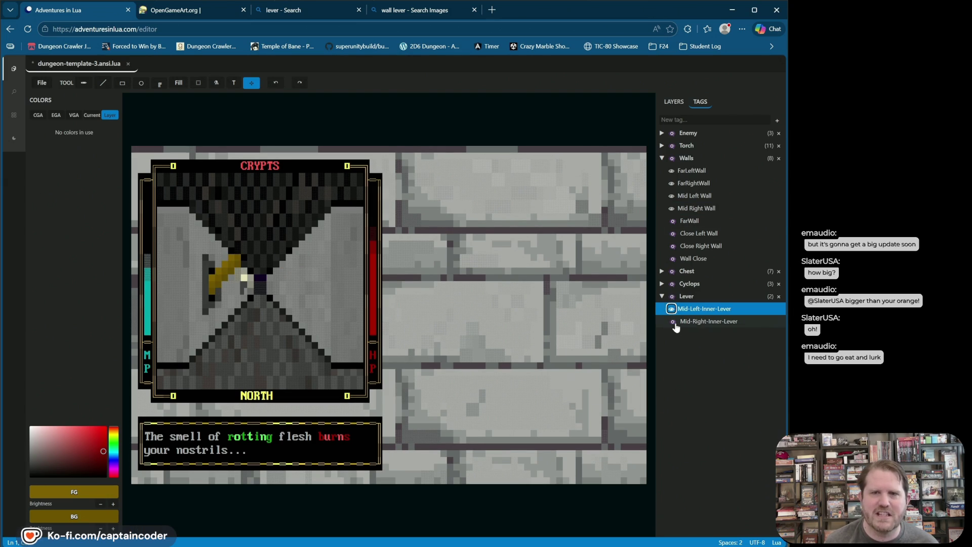
pyautogui.click(672, 322)
pyautogui.click(672, 322)
pyautogui.click(672, 322)
pyautogui.click(673, 309)
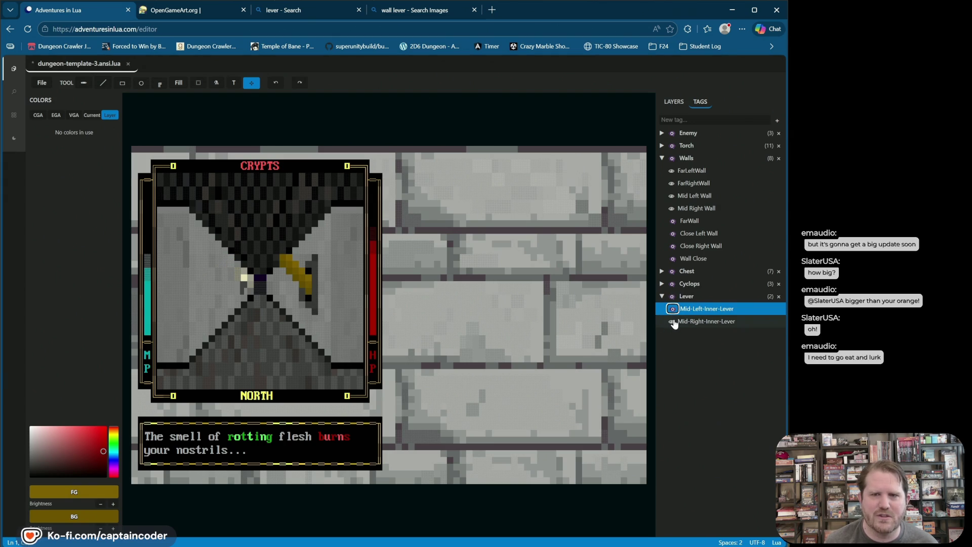
pyautogui.click(672, 321)
# Step: Switch to the full layer list and toggle the Far-Left-Inner-Lever layer off and on
pyautogui.click(678, 103)
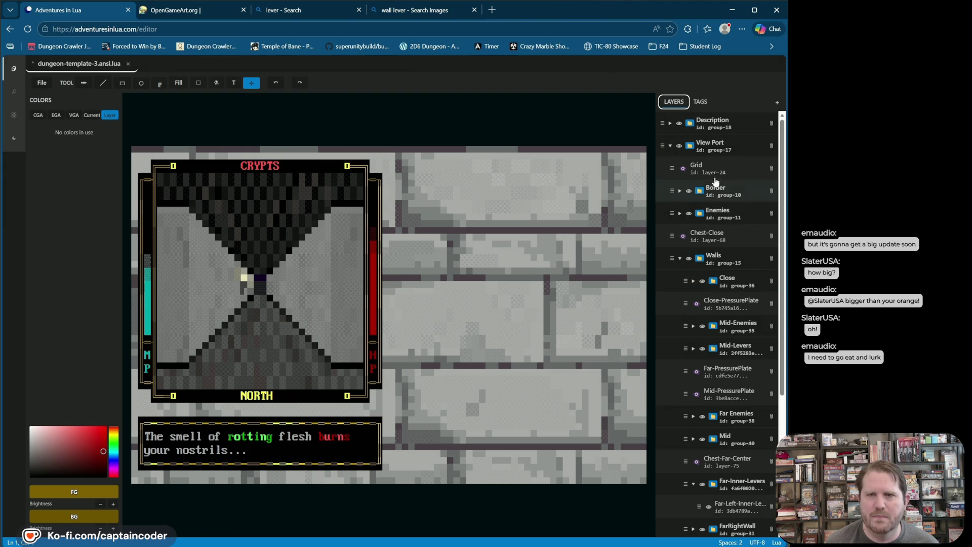
pyautogui.click(708, 507)
pyautogui.click(709, 508)
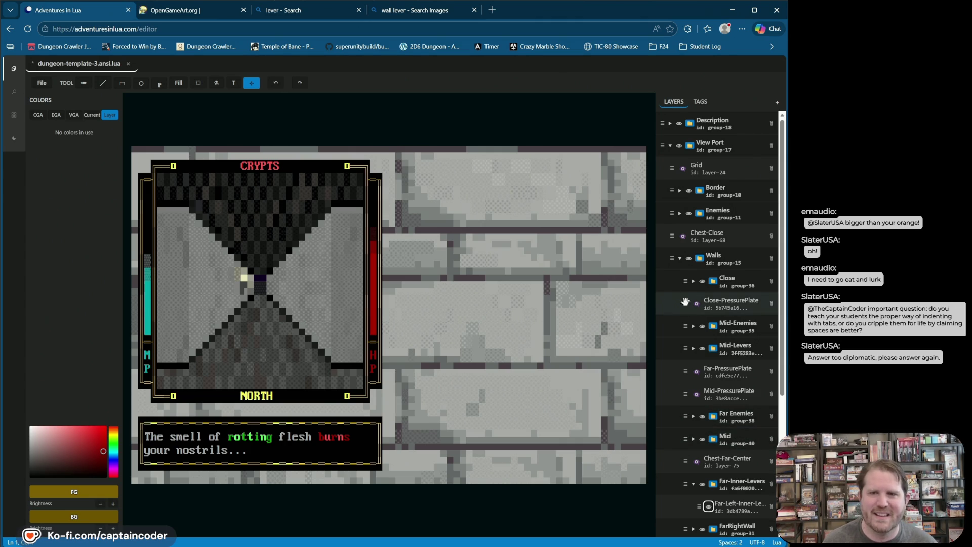
pyautogui.scroll(-3, 700, 306)
# Step: Delete the extra second animation frame and reselect the far-left inner lever layer
pyautogui.click(709, 362)
pyautogui.click(708, 362)
pyautogui.click(729, 361)
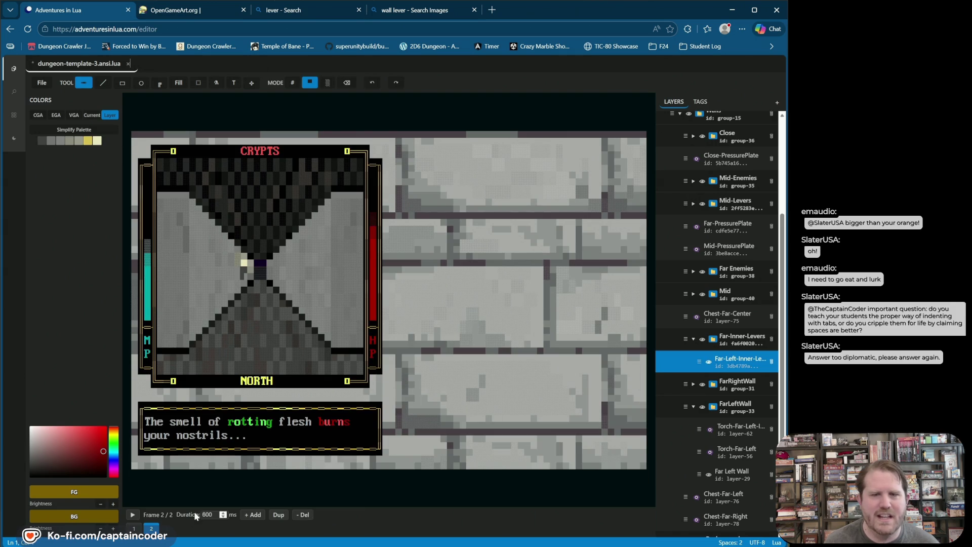
pyautogui.click(302, 514)
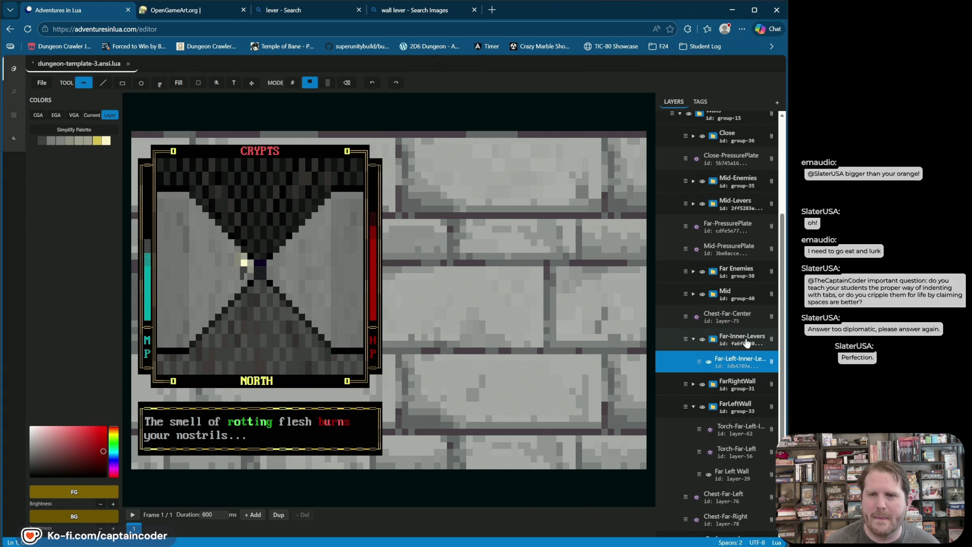
pyautogui.click(719, 359)
pyautogui.doubleClick(709, 362)
pyautogui.doubleClick(709, 363)
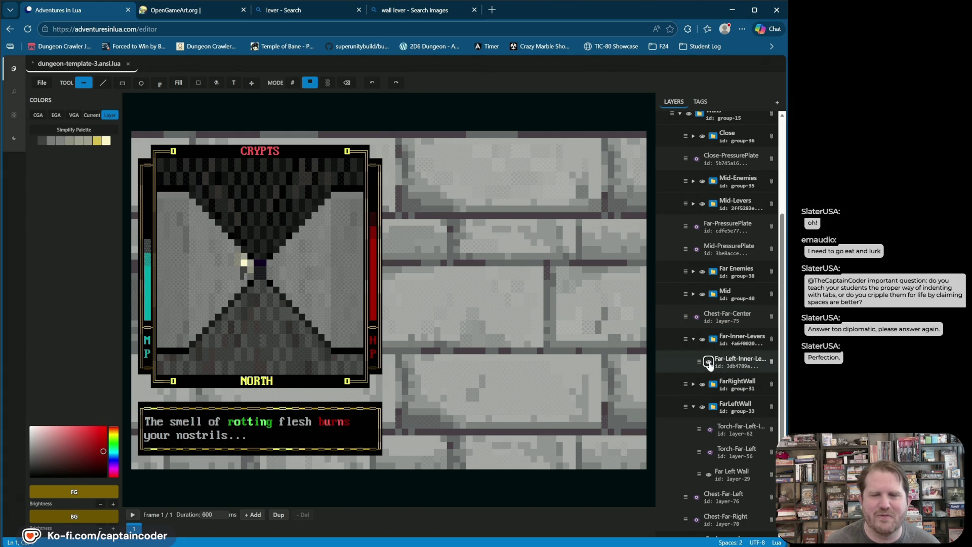
pyautogui.click(729, 361)
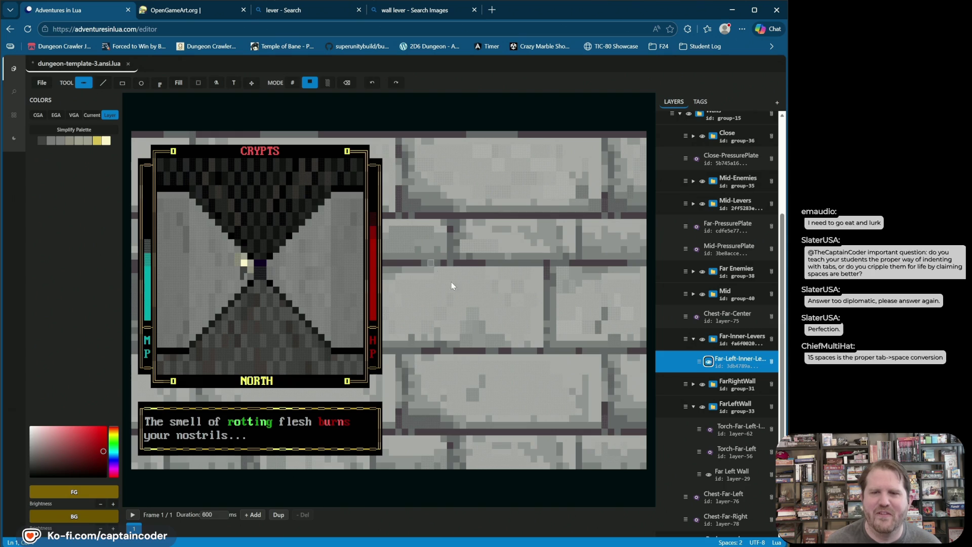
# Step: Show the Mid-Left-Inner-Lever from the tags, then return to the layer list
pyautogui.click(701, 103)
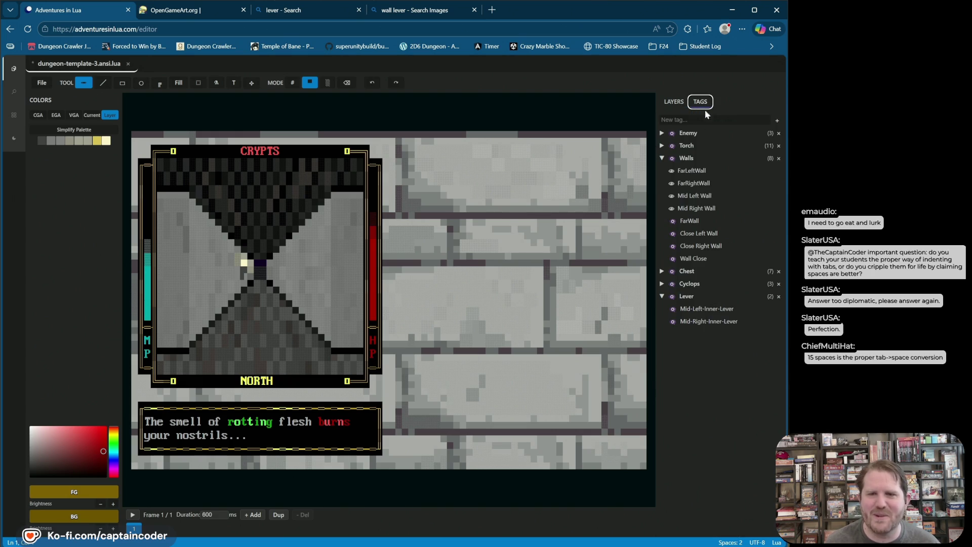
pyautogui.click(671, 309)
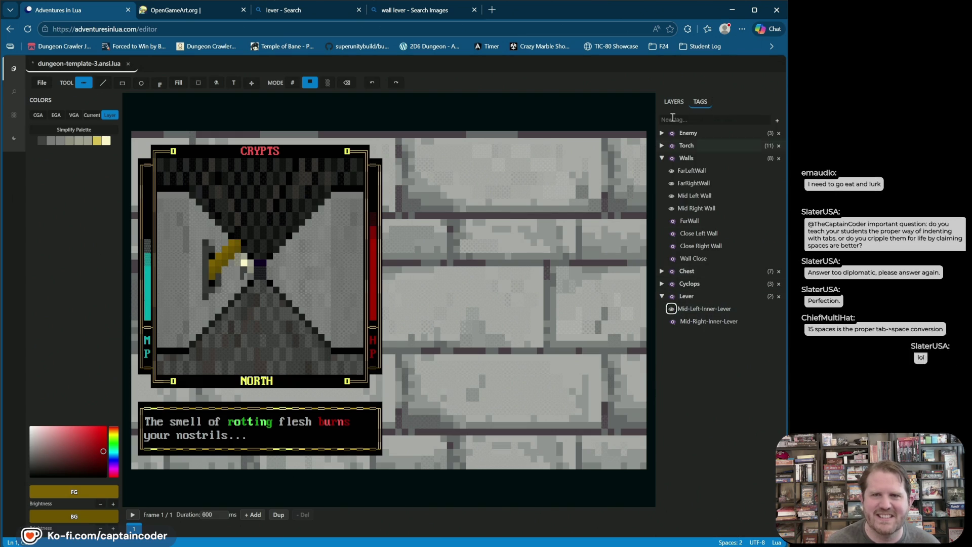
pyautogui.click(674, 102)
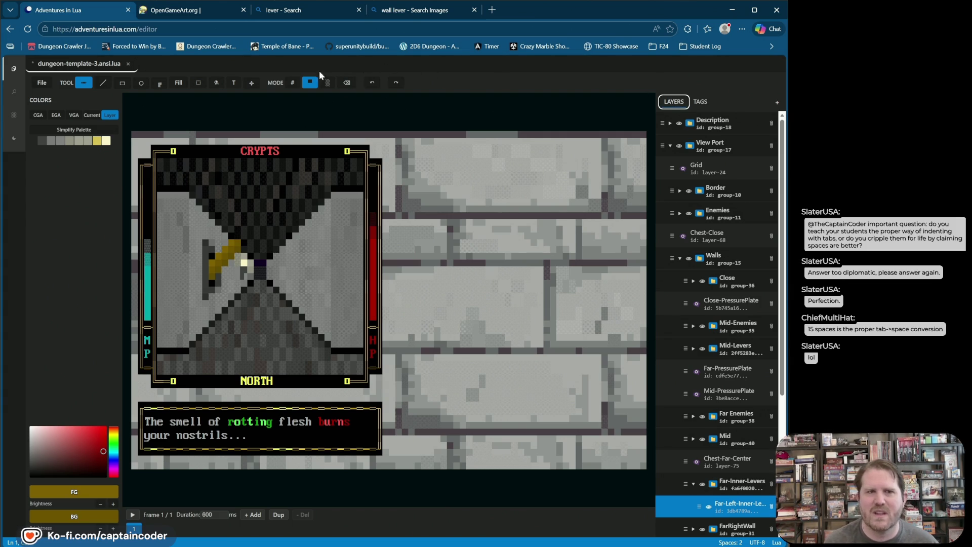
# Step: Activate the far-left inner lever layer and paint gold half-block cells, undoing the last edit
pyautogui.click(290, 85)
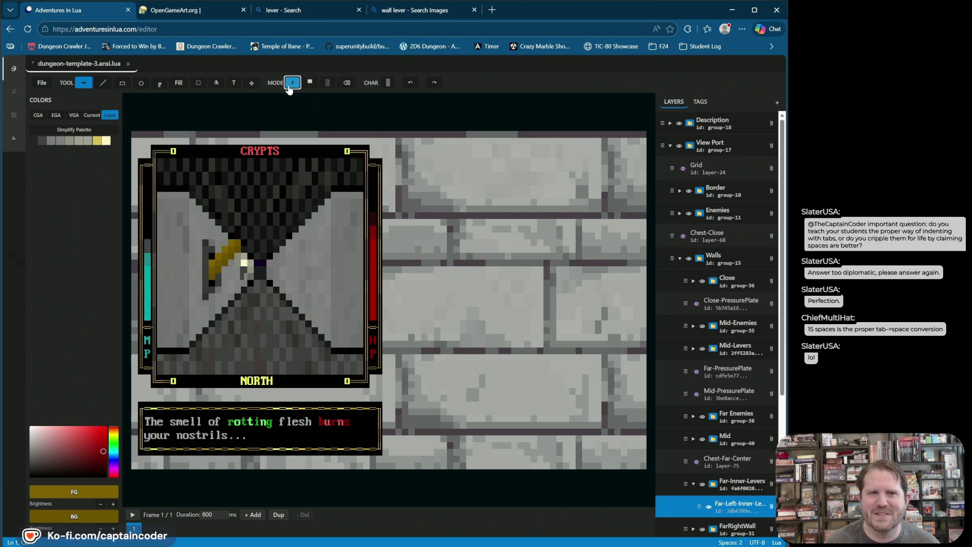
pyautogui.click(208, 276)
pyautogui.click(721, 509)
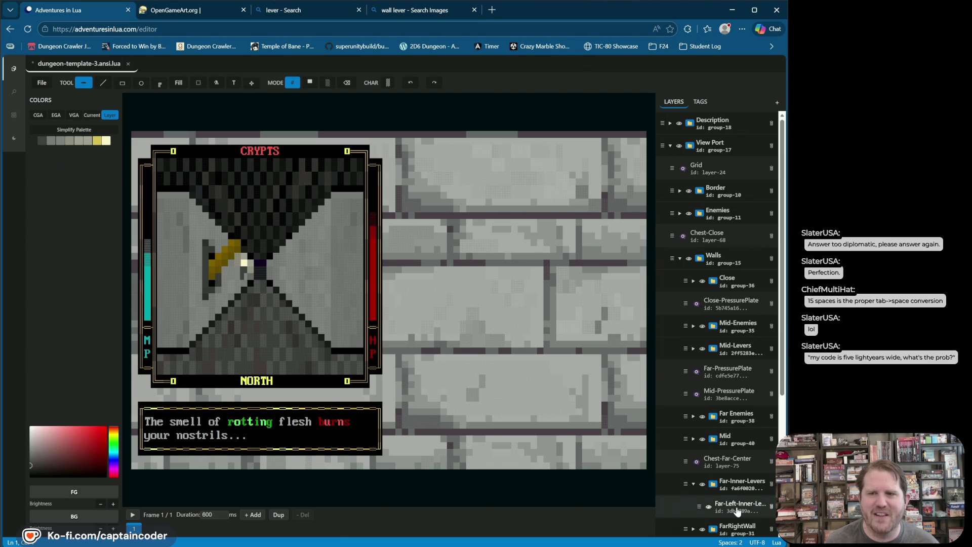
pyautogui.click(735, 510)
pyautogui.click(101, 84)
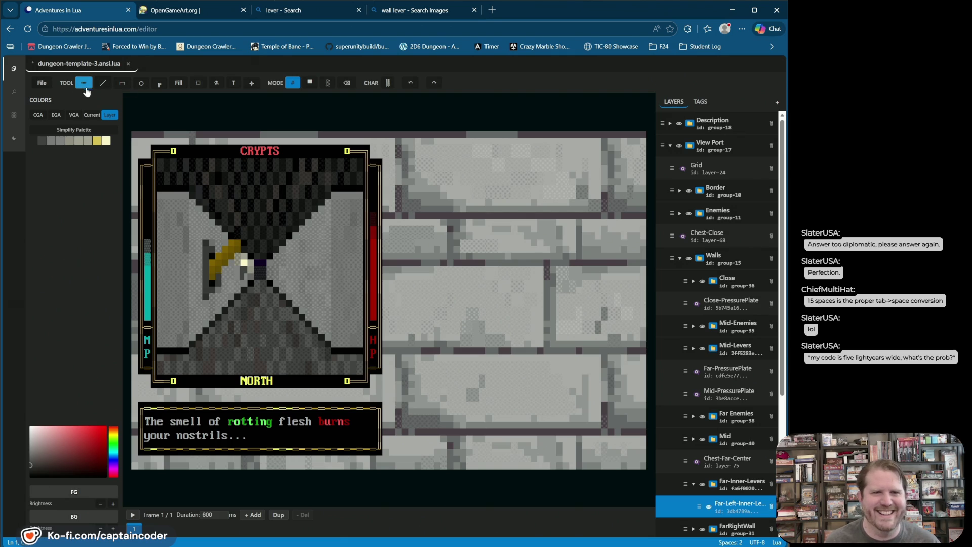
pyautogui.click(211, 275)
pyautogui.click(311, 83)
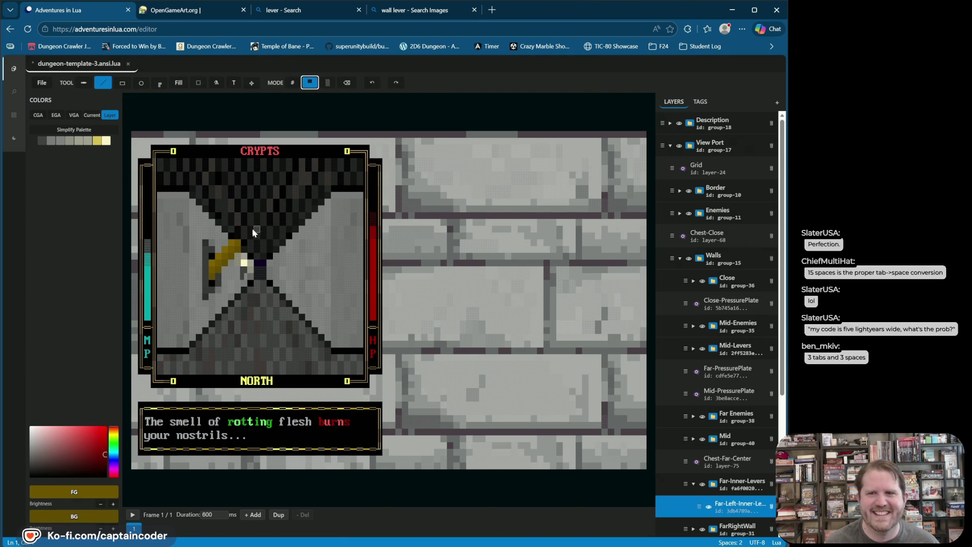
pyautogui.click(213, 276)
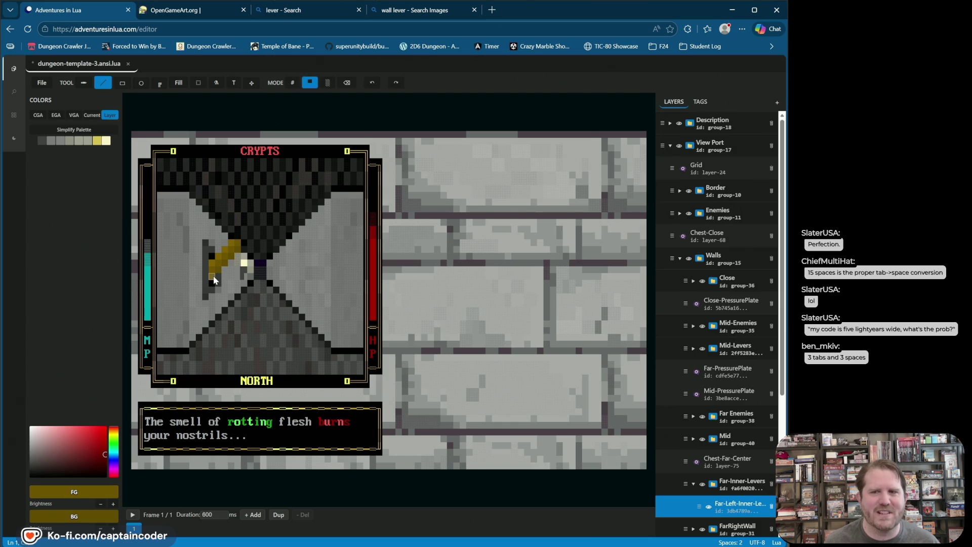
pyautogui.click(245, 268)
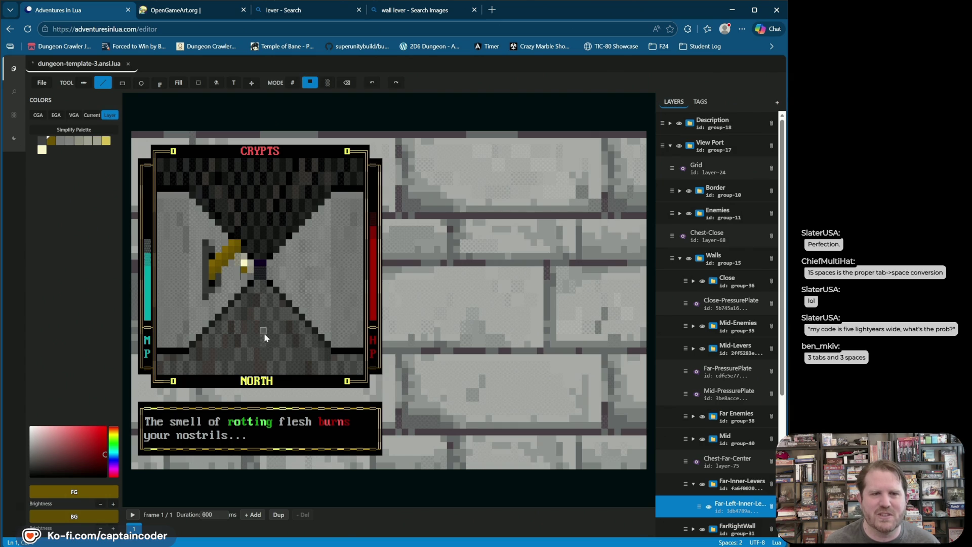
pyautogui.click(292, 83)
pyautogui.click(410, 83)
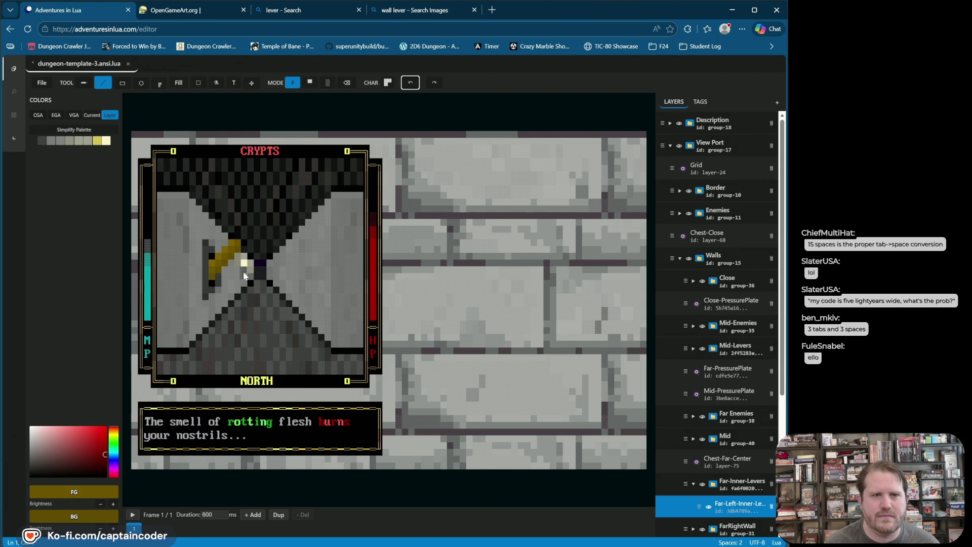
# Step: Sample the grey and gold colours and paint a gold character cell on the lever
pyautogui.rightClick(208, 261)
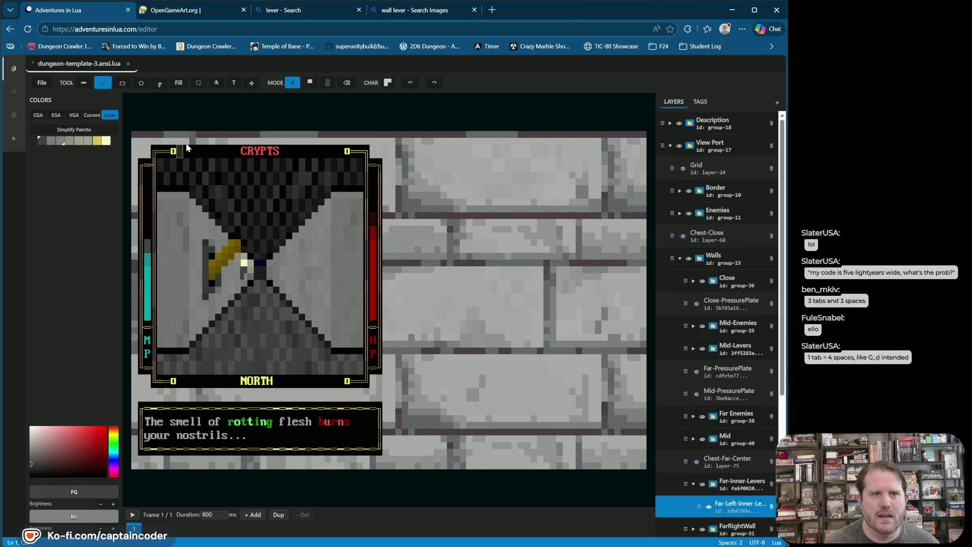
pyautogui.click(310, 82)
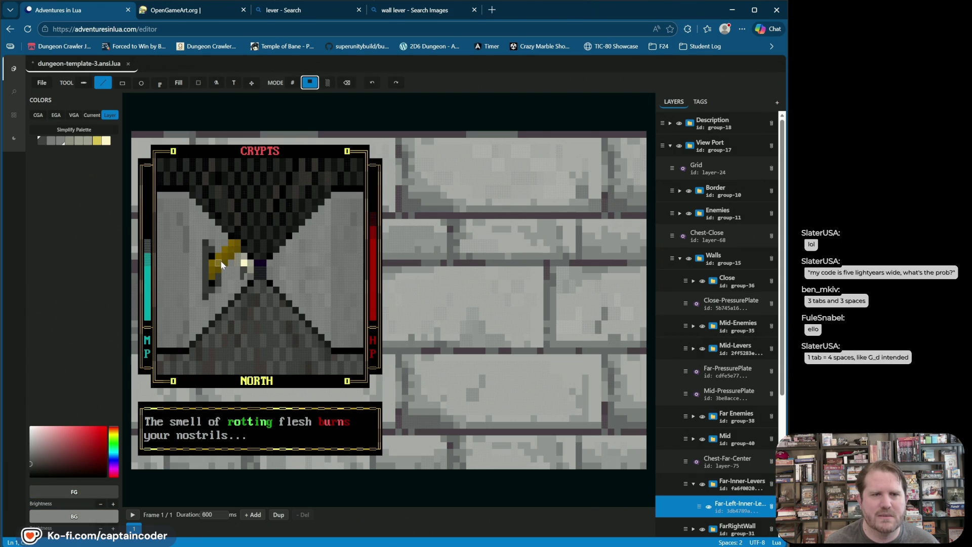
pyautogui.rightClick(223, 268)
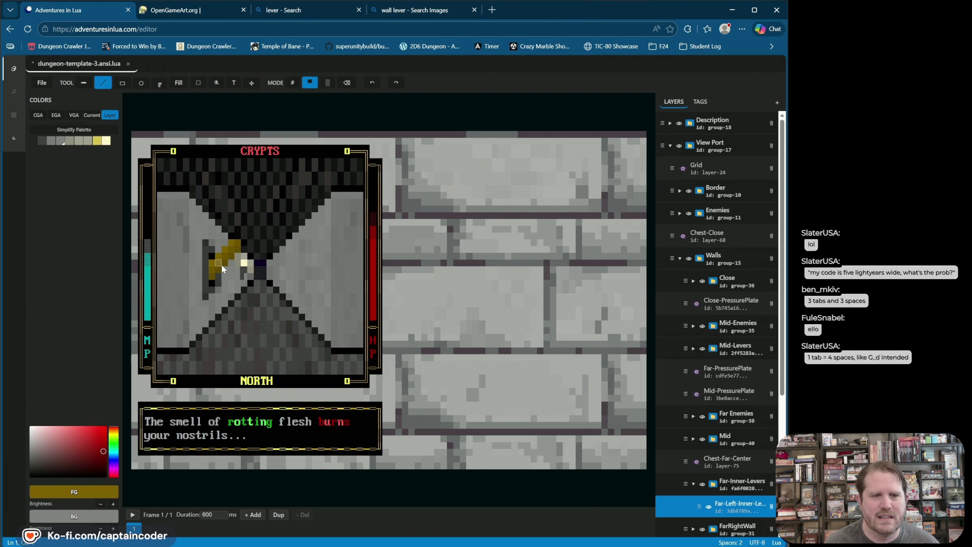
pyautogui.click(292, 83)
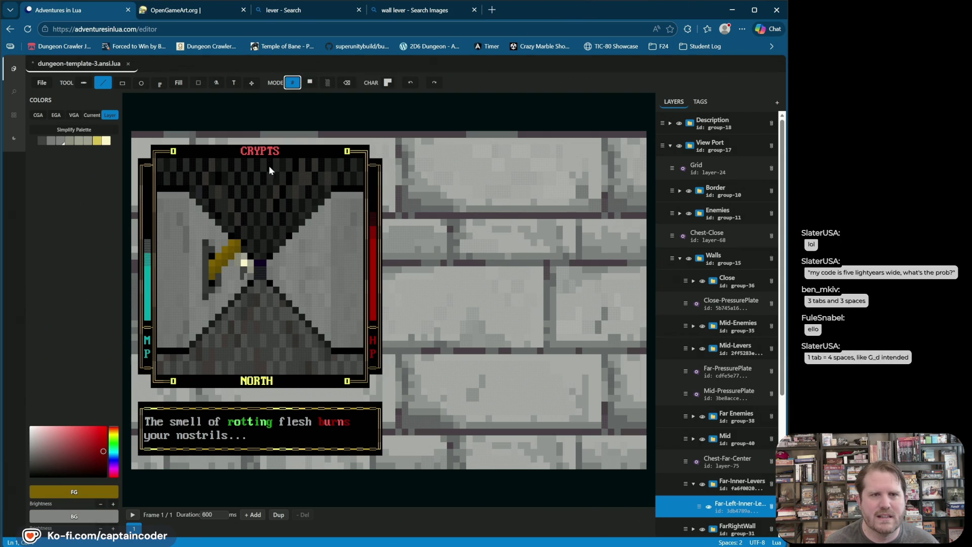
pyautogui.click(246, 276)
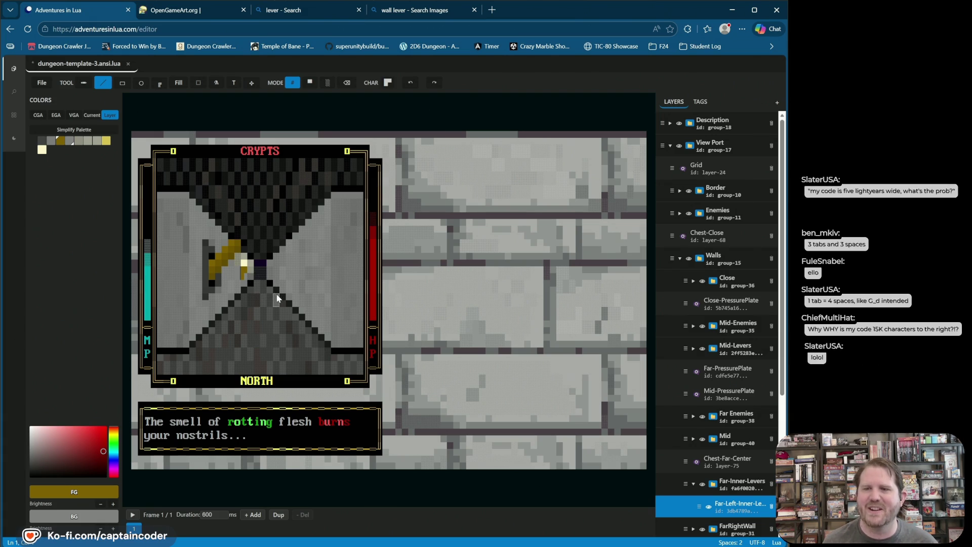
pyautogui.rightClick(241, 278)
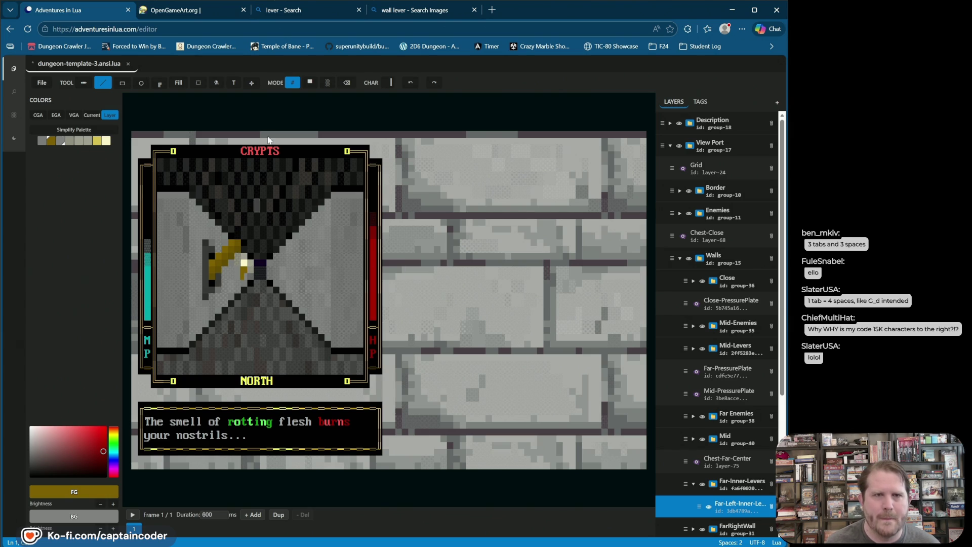
pyautogui.click(310, 83)
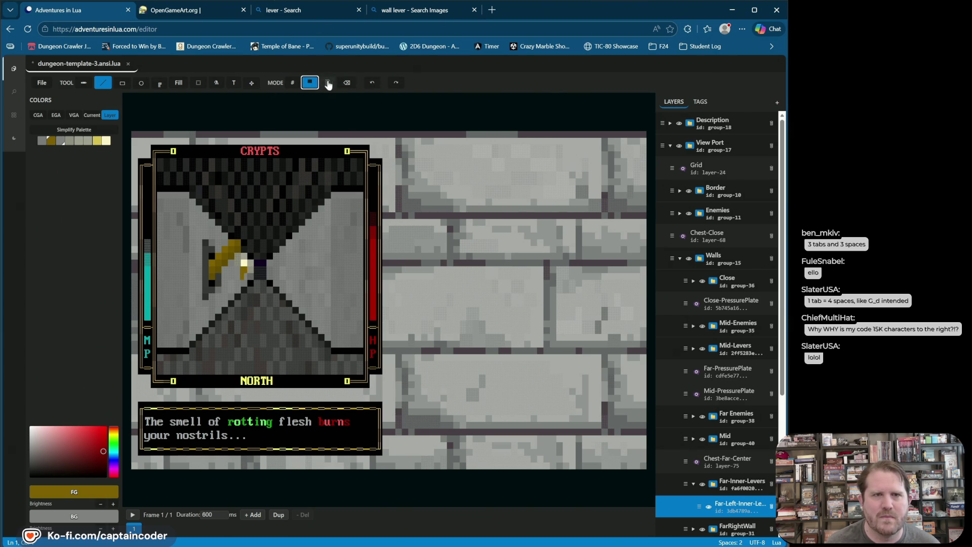
pyautogui.click(292, 83)
# Step: Choose a block glyph for the lever from the Character Palette's block characters
pyautogui.click(388, 83)
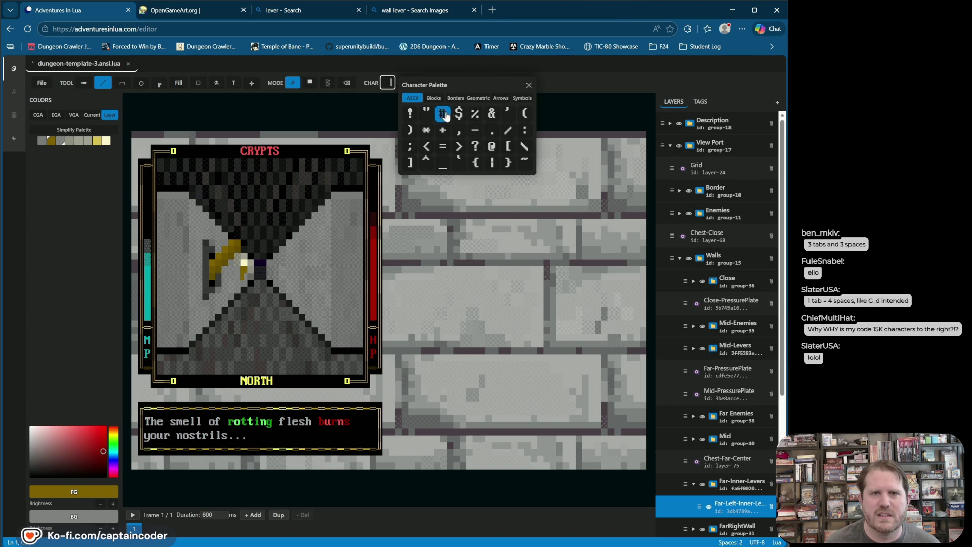
pyautogui.click(434, 98)
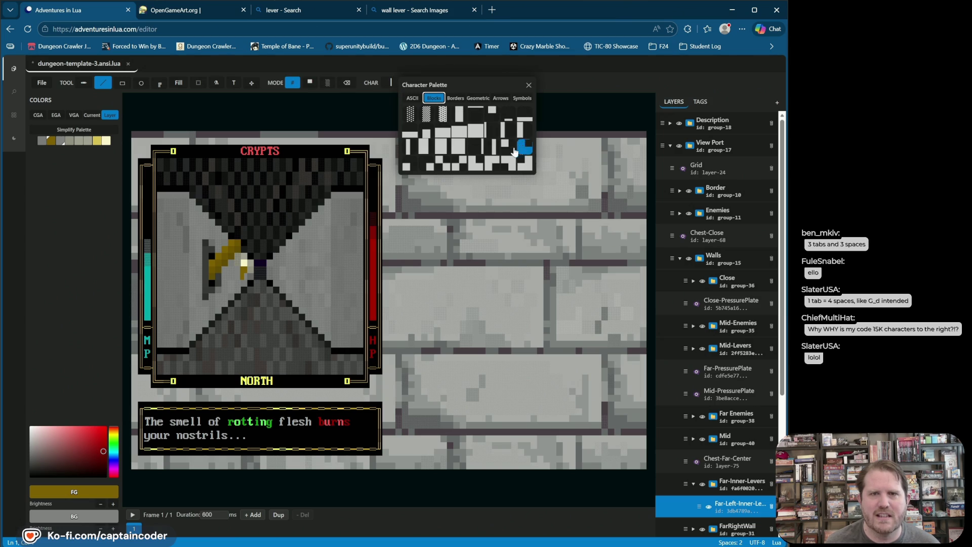
pyautogui.click(428, 163)
pyautogui.hotkey('ctrl', 'z')
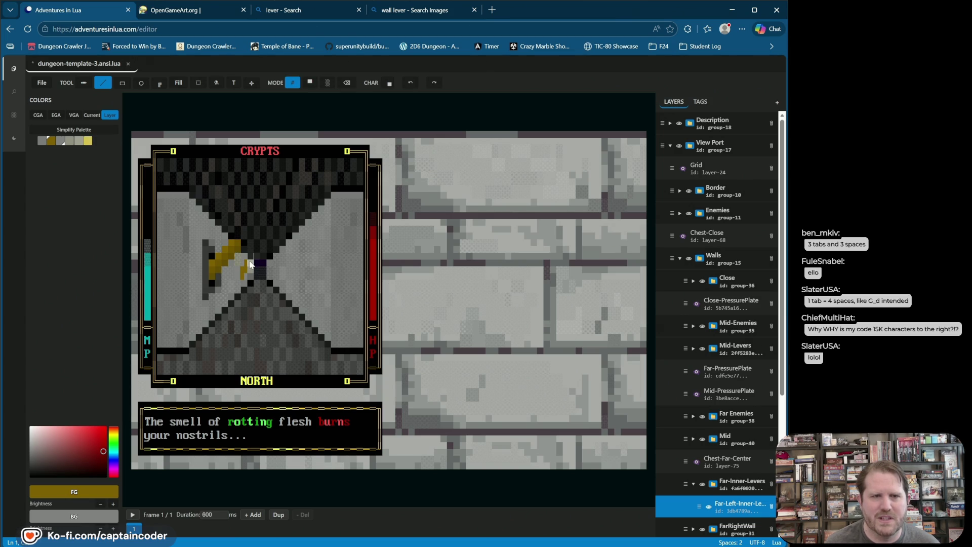
pyautogui.click(389, 84)
pyautogui.click(441, 99)
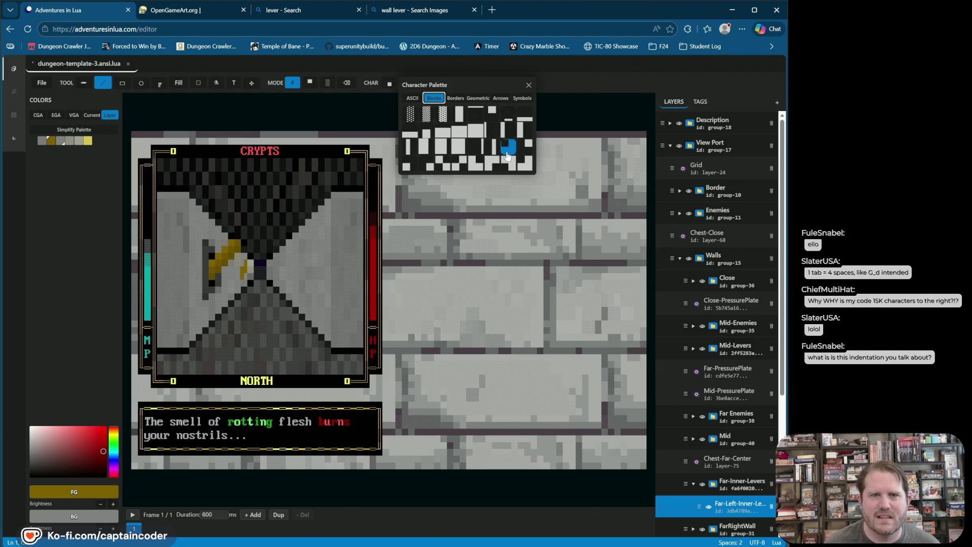
pyautogui.click(409, 163)
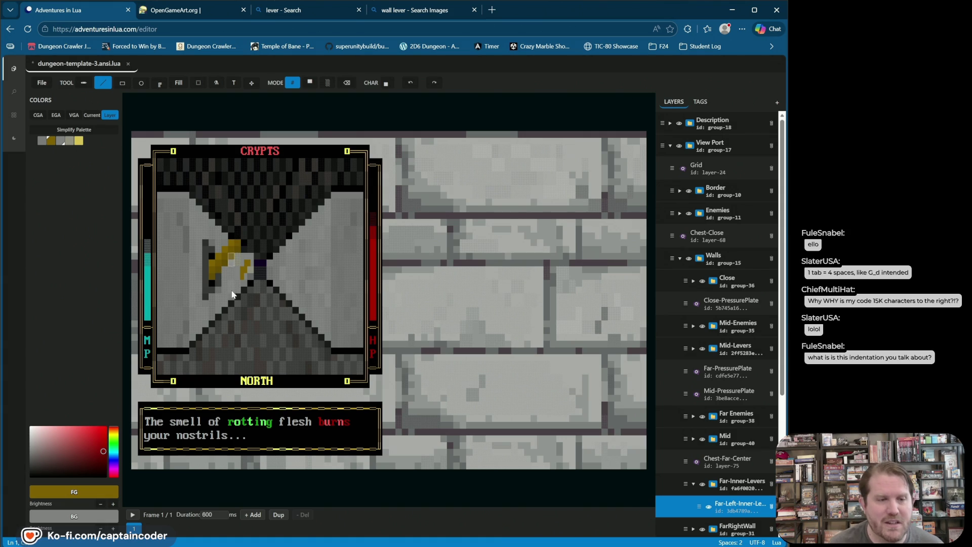
# Step: Set a black background and try brightening the lever tip, then undo it
pyautogui.click(92, 115)
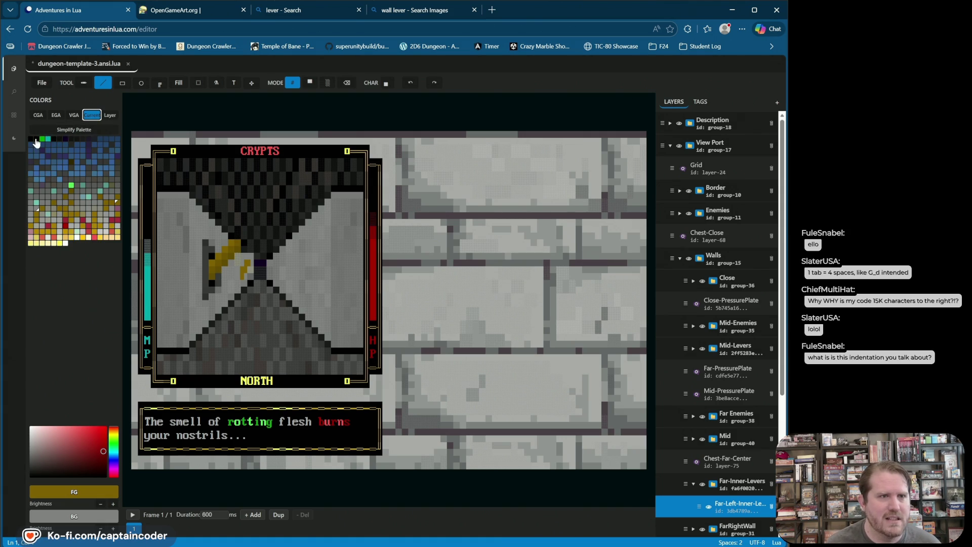
pyautogui.rightClick(31, 139)
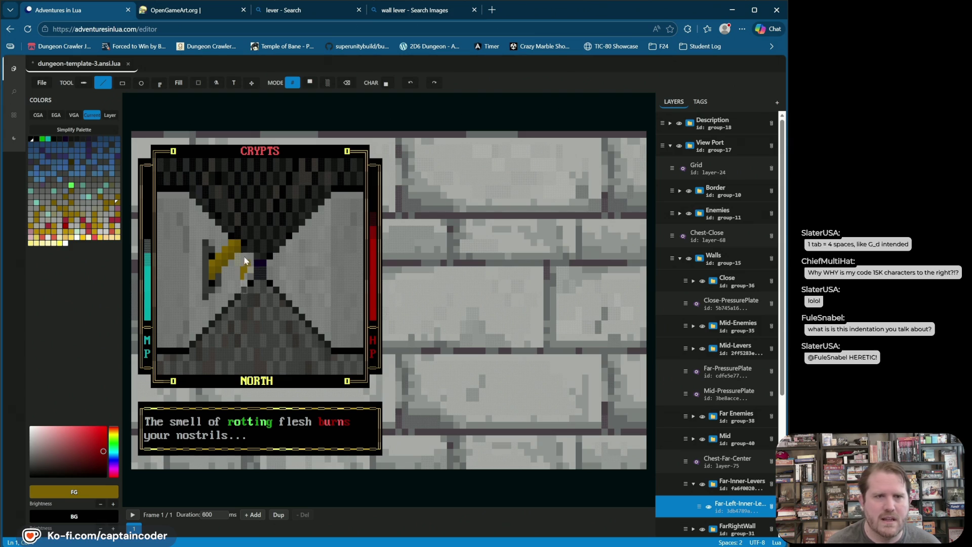
pyautogui.click(410, 85)
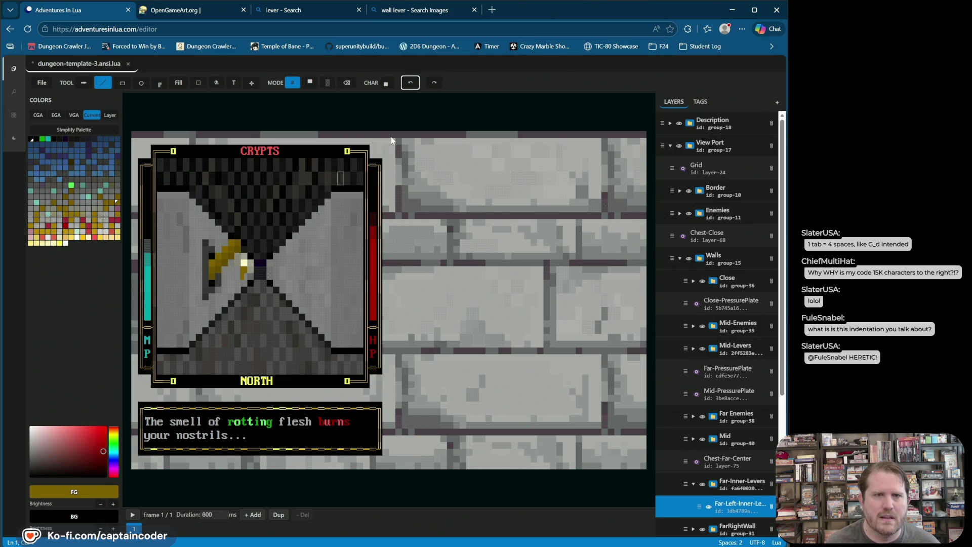
pyautogui.click(430, 86)
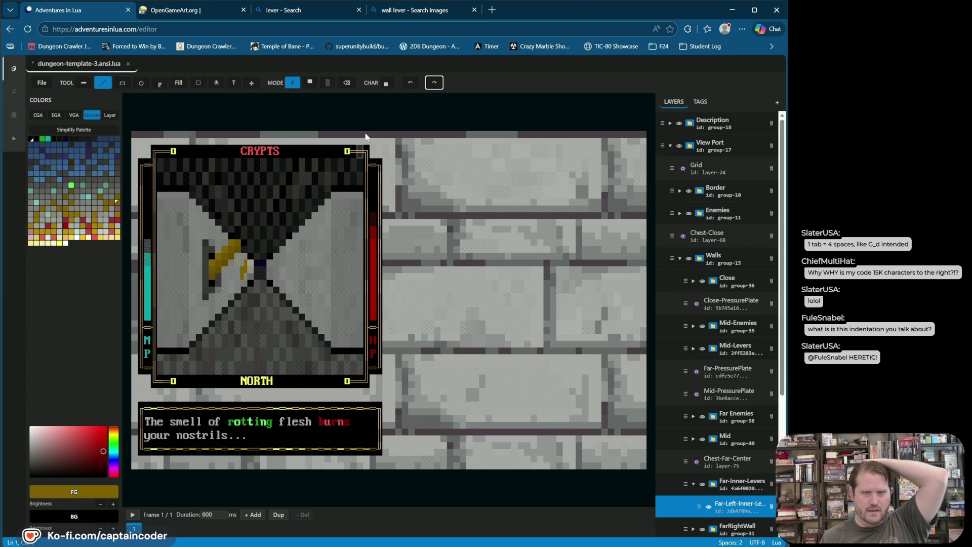
pyautogui.click(411, 86)
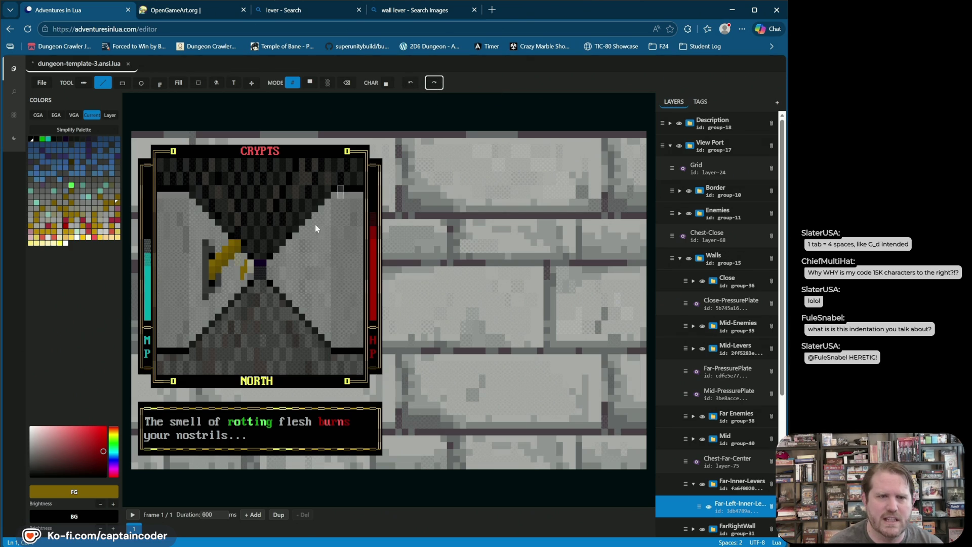
# Step: Set light grey background and black foreground, then save the template with Ctrl+S
pyautogui.click(239, 277)
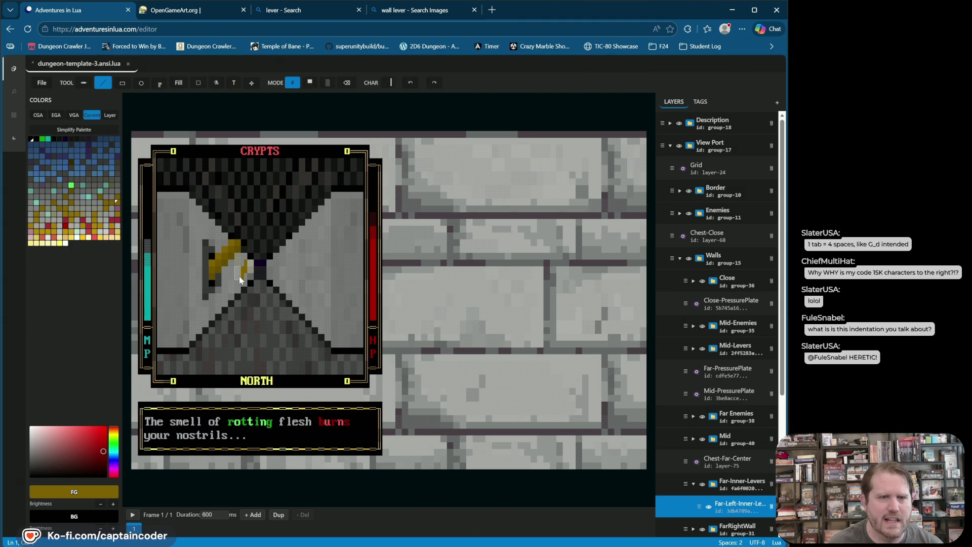
pyautogui.rightClick(239, 275)
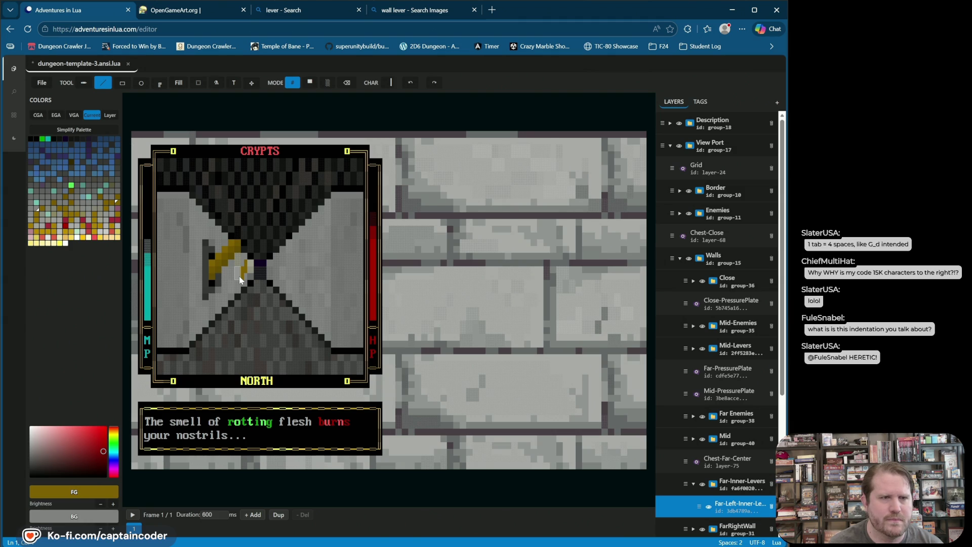
pyautogui.click(36, 138)
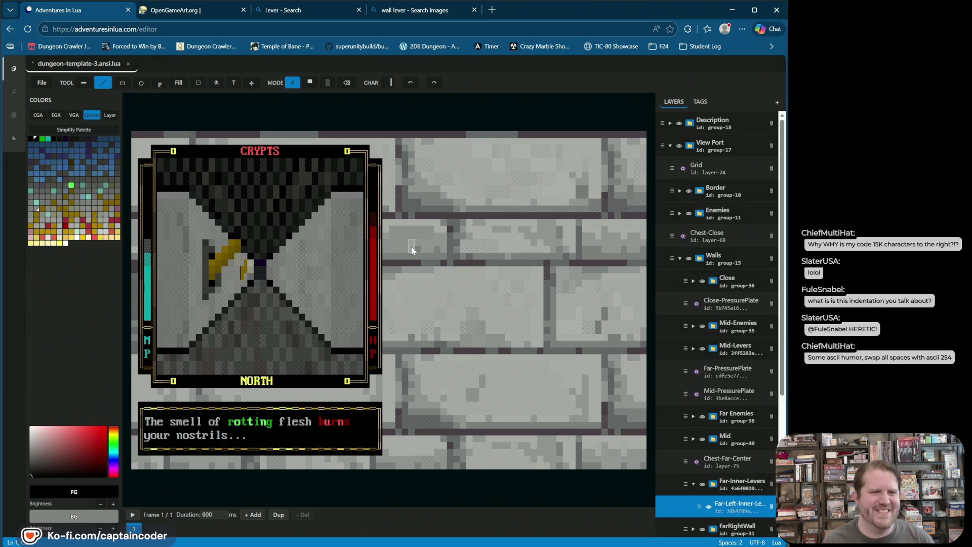
pyautogui.hotkey('ctrl', 's')
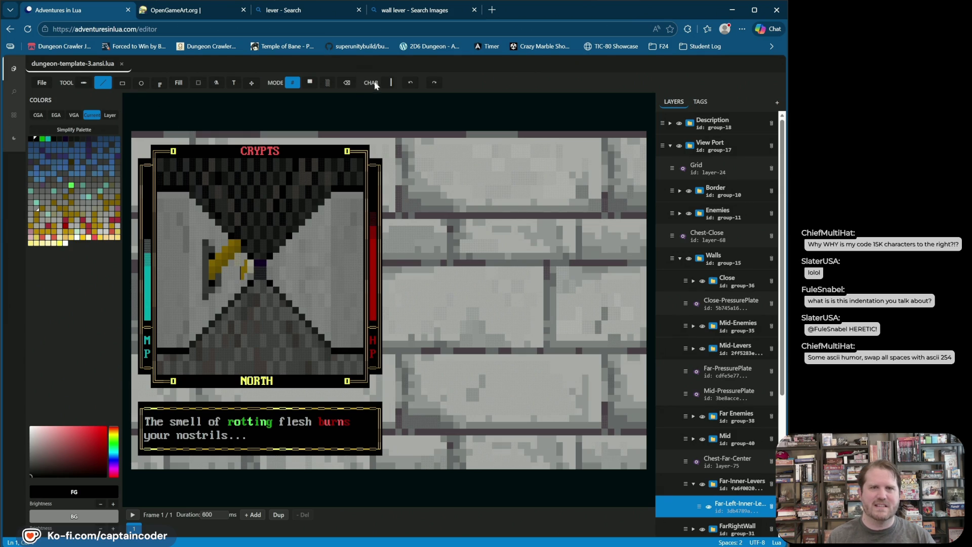
# Step: Try a thicker bar glyph beside the lever, then undo it
pyautogui.click(389, 82)
pyautogui.click(434, 98)
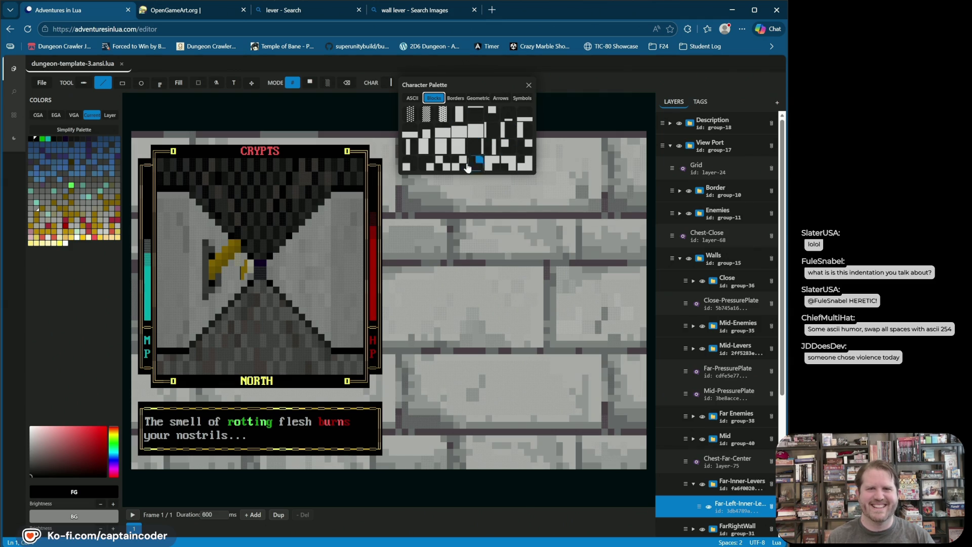
pyautogui.click(494, 144)
pyautogui.click(238, 272)
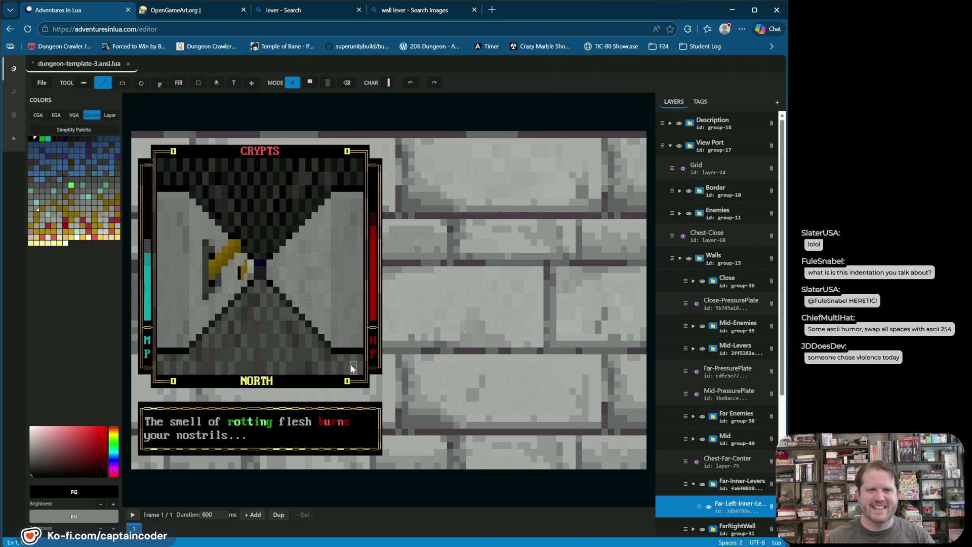
pyautogui.click(410, 82)
# Step: Paint a full-block glyph on the lever cell with grey on black, undoing two strokes
pyautogui.click(388, 82)
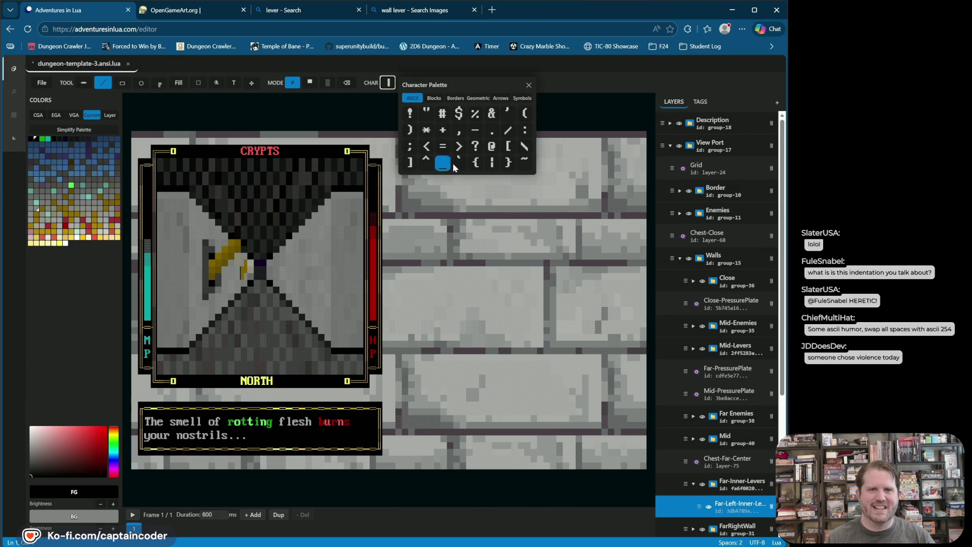
pyautogui.click(435, 99)
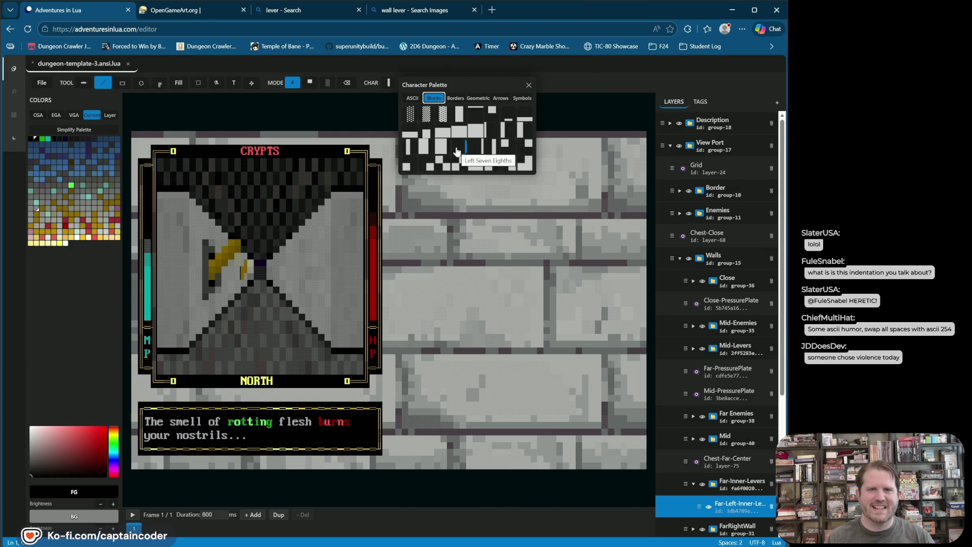
pyautogui.click(439, 150)
pyautogui.click(237, 273)
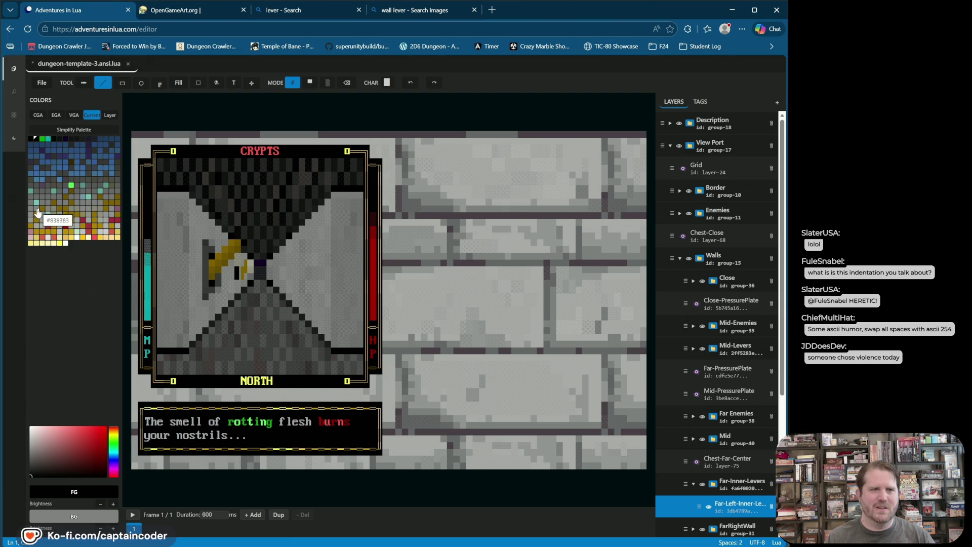
pyautogui.click(36, 208)
pyautogui.rightClick(37, 140)
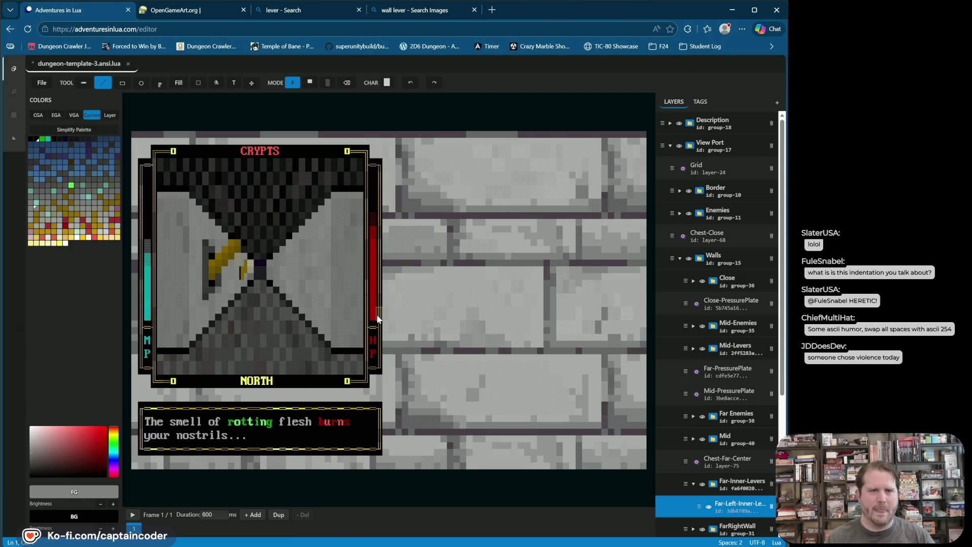
pyautogui.click(410, 83)
pyautogui.click(410, 83)
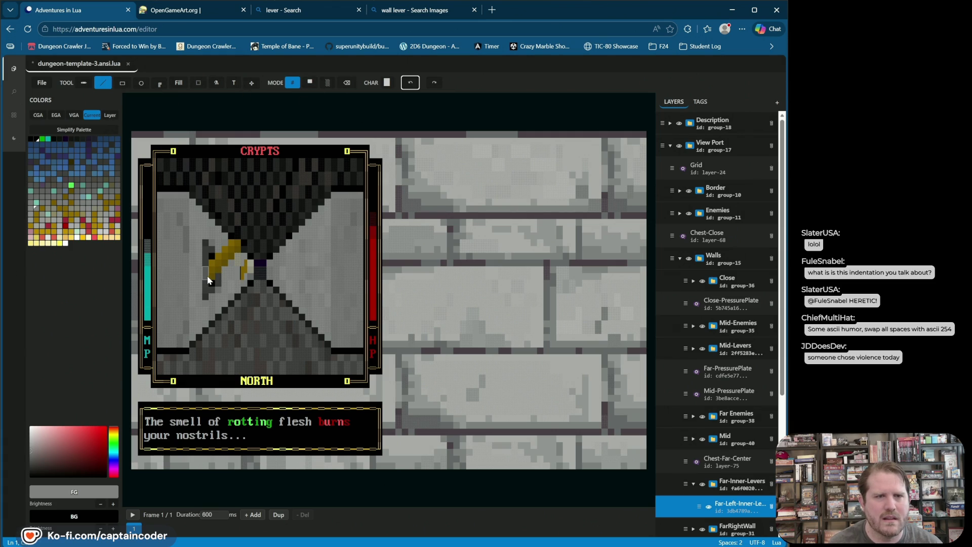
# Step: Sample the wall's grey and black from the canvas and undo/redo cell changes
pyautogui.rightClick(227, 279)
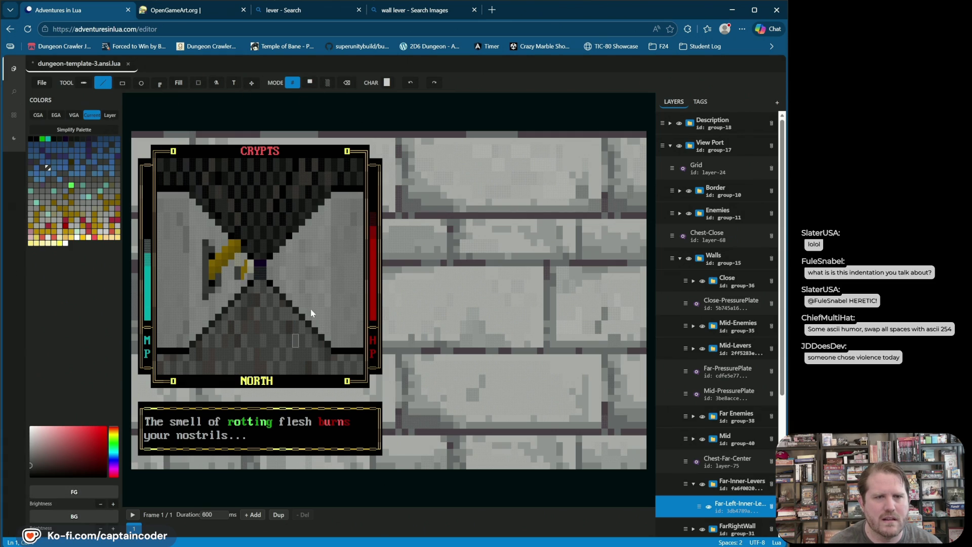
pyautogui.click(408, 83)
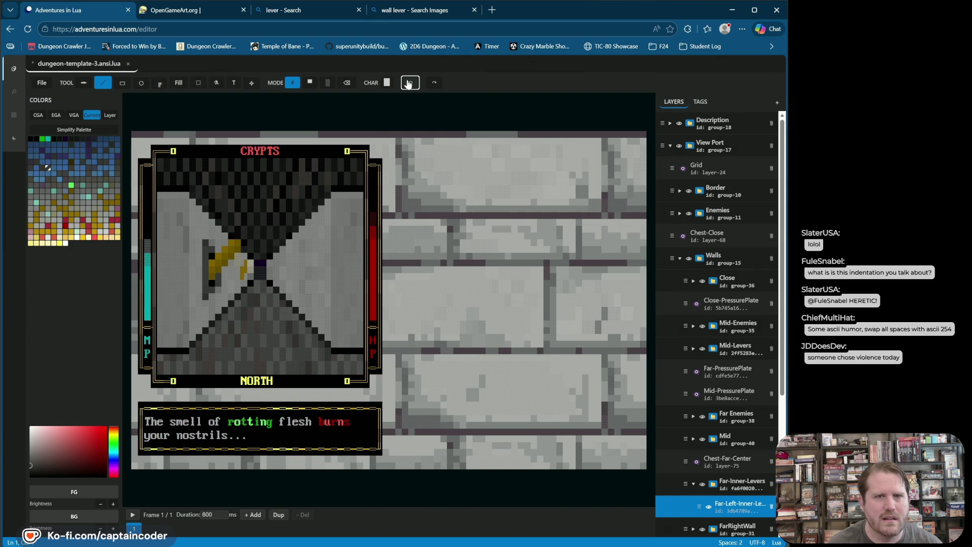
pyautogui.click(434, 83)
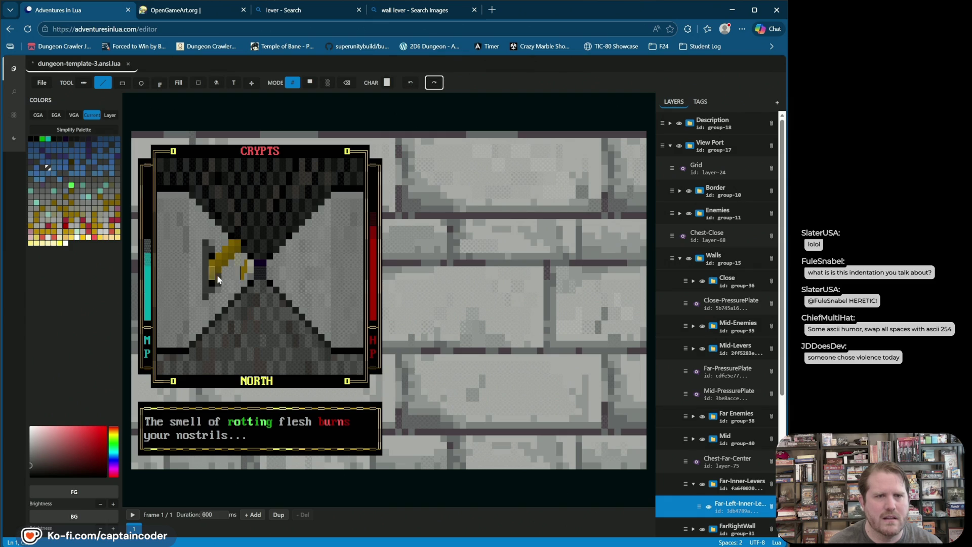
pyautogui.rightClick(241, 274)
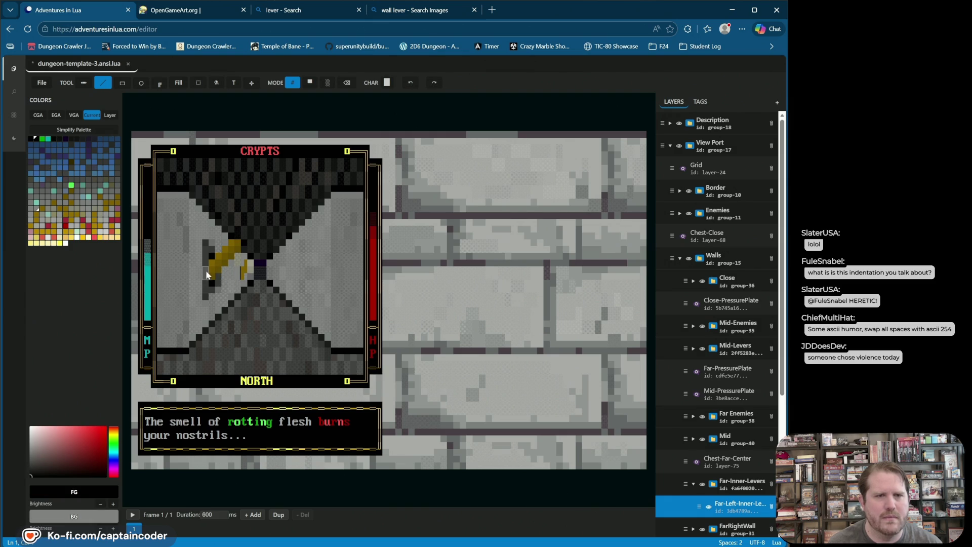
pyautogui.rightClick(217, 274)
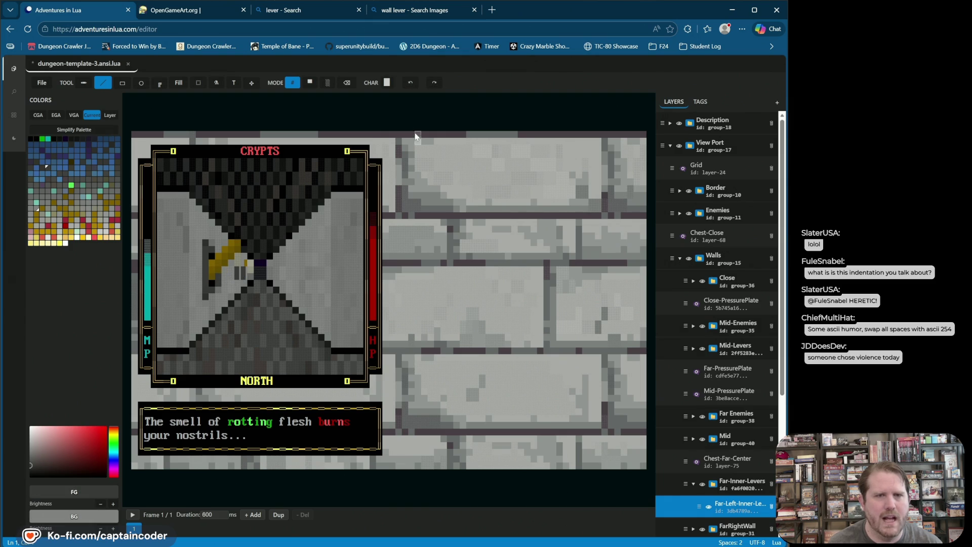
pyautogui.click(410, 82)
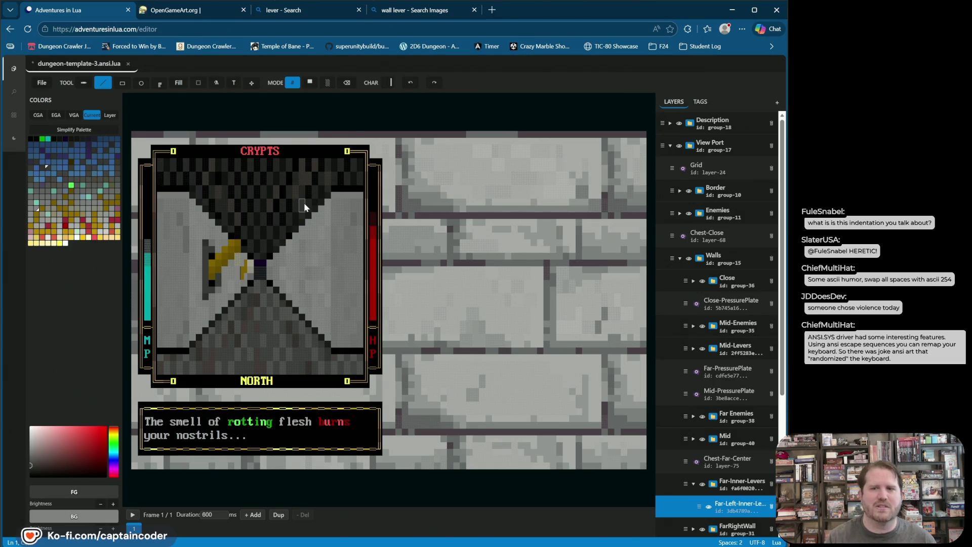
# Step: Save the retouched ansi.lua template with Ctrl+S
pyautogui.hotkey('ctrl', 's')
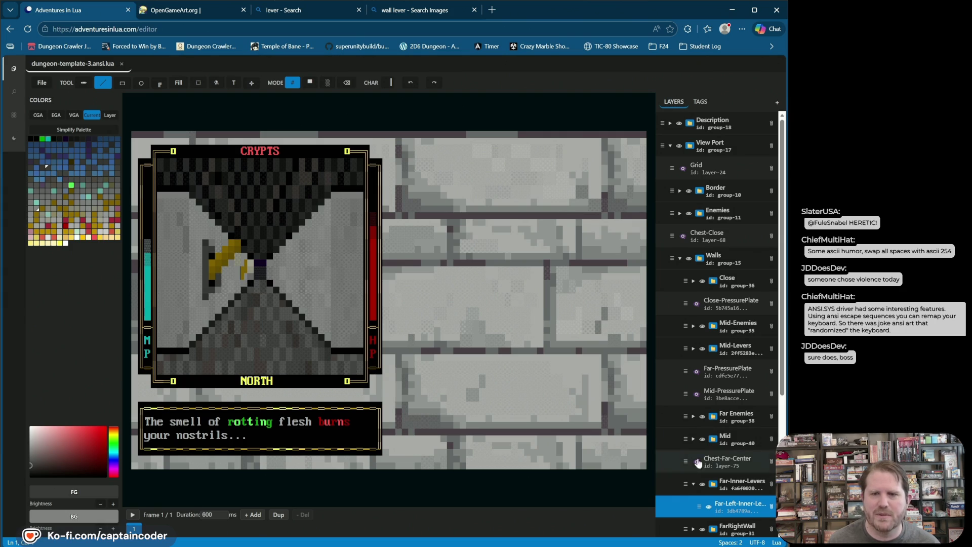
# Step: Toggle the Far-Left-Inner-Lever layer's visibility and make it the active layer
pyautogui.click(709, 507)
pyautogui.click(710, 507)
pyautogui.click(709, 507)
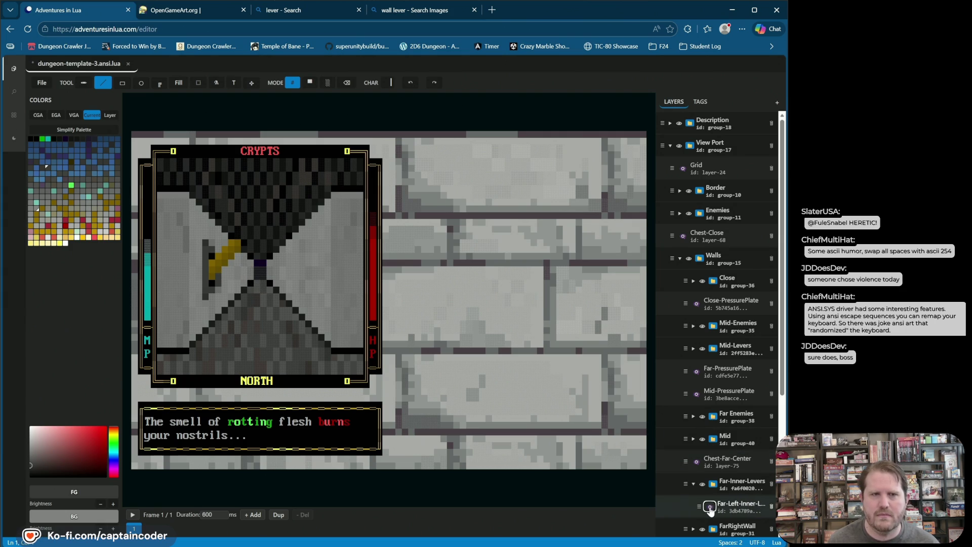
pyautogui.click(709, 506)
pyautogui.click(729, 507)
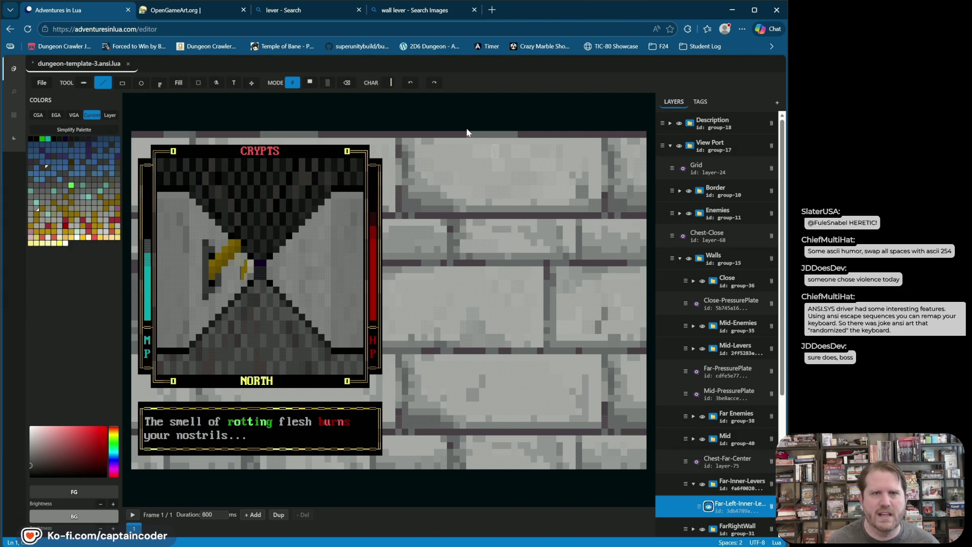
# Step: Erase the stray cells beside the far-left lever and save the template
pyautogui.click(347, 82)
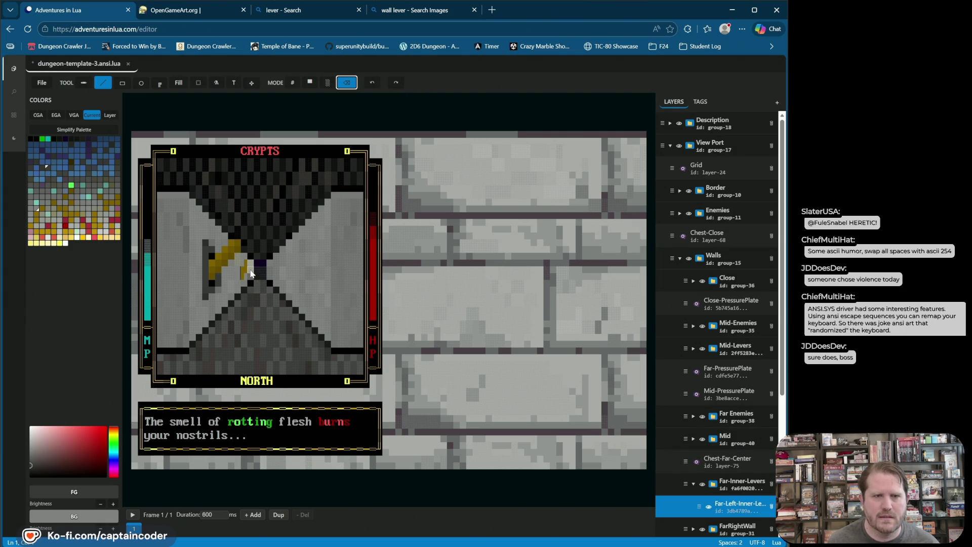
pyautogui.moveTo(251, 274); pyautogui.dragTo(252, 262)
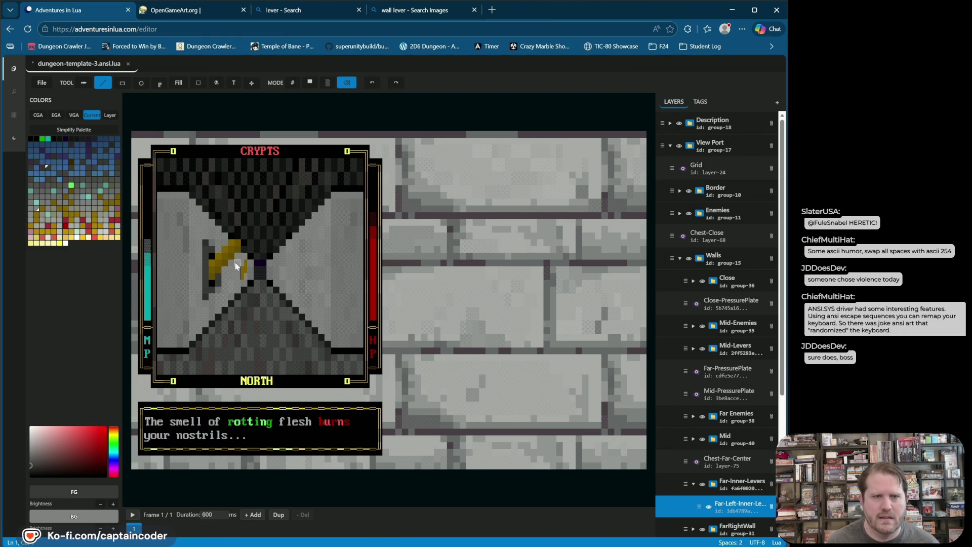
pyautogui.click(234, 263)
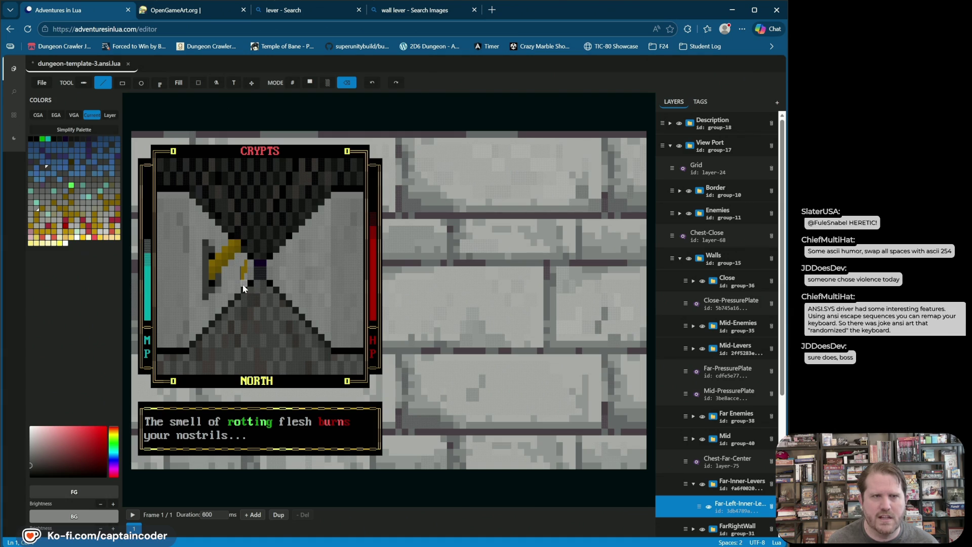
pyautogui.hotkey('ctrl', 's')
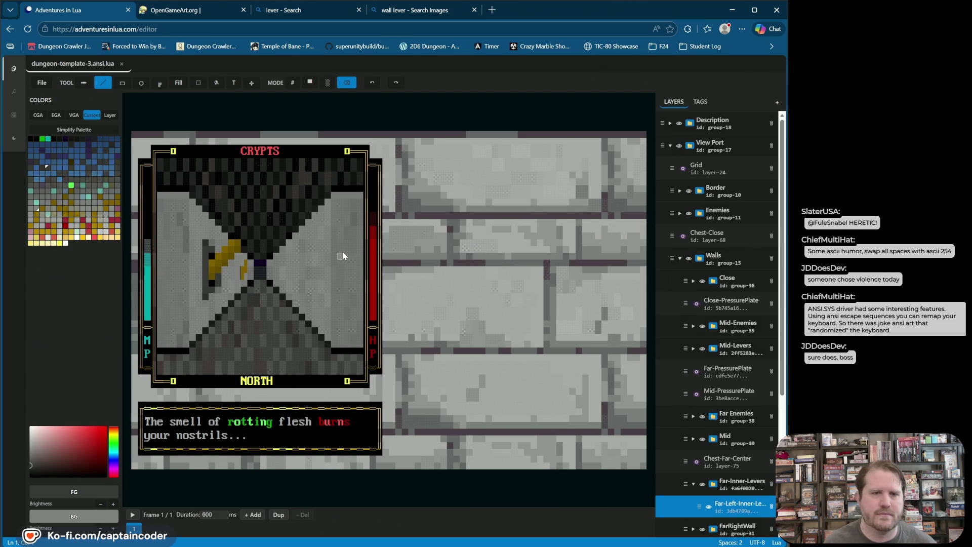
pyautogui.click(732, 510)
pyautogui.rightClick(732, 510)
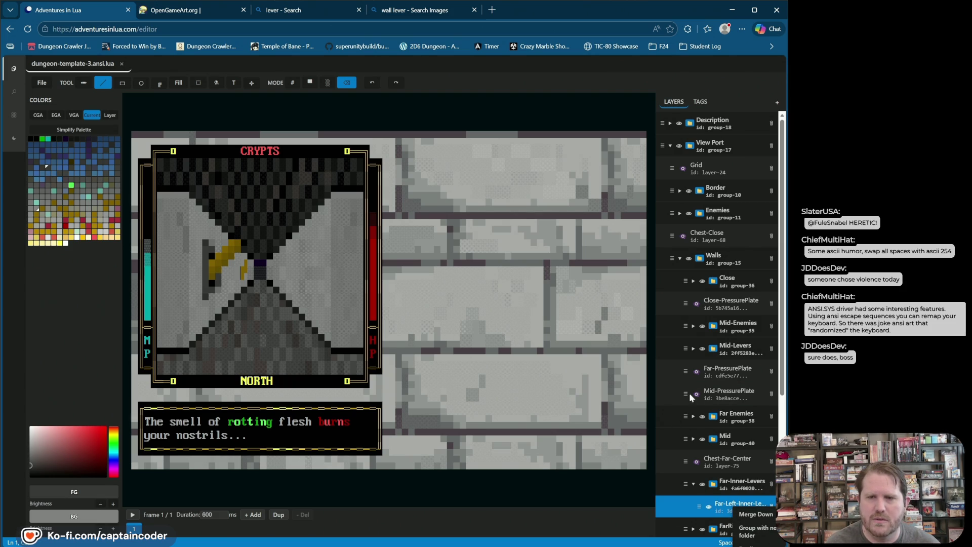
# Step: Duplicate the Far-Left-Inner-Lever layer from its layer options
pyautogui.click(643, 483)
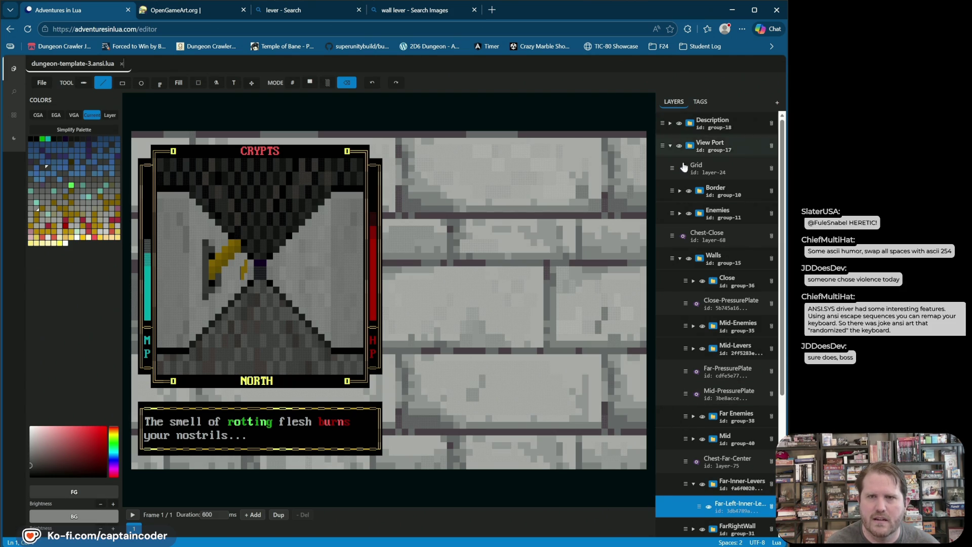
pyautogui.scroll(-4, 683, 167)
pyautogui.rightClick(726, 315)
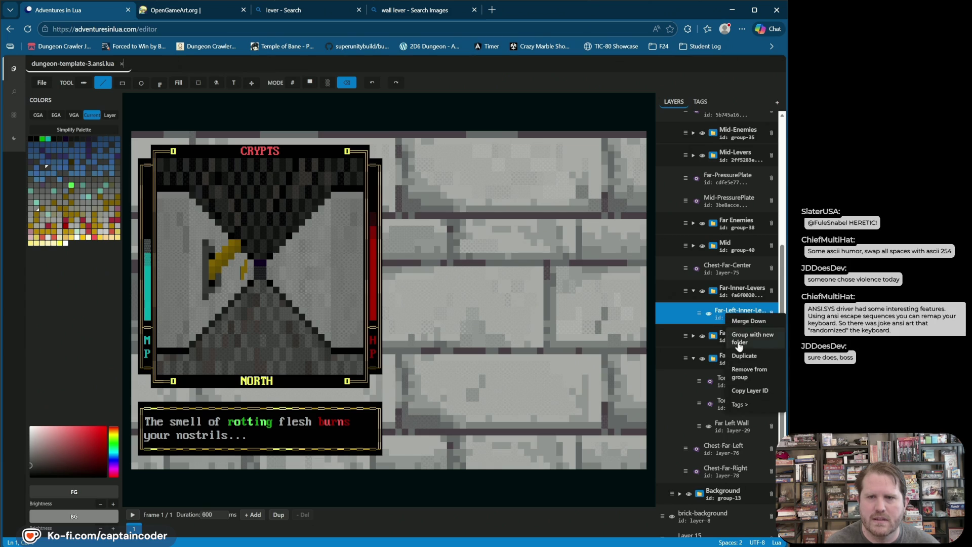
pyautogui.click(753, 356)
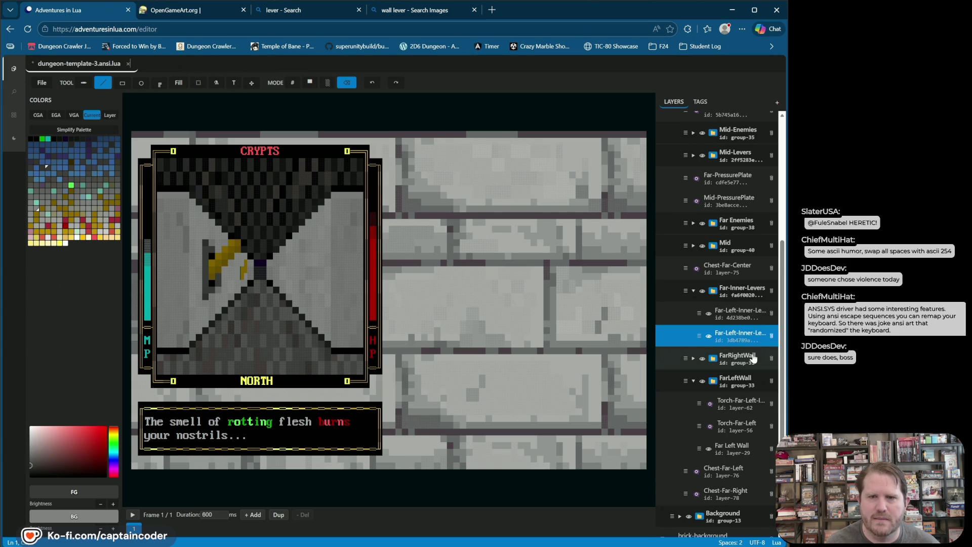
# Step: Rename the copied layer to Far-Right-Inner-Lever
pyautogui.doubleClick(739, 310)
pyautogui.press('BackSpace')
pyautogui.press('BackSpace')
pyautogui.press('BackSpace')
pyautogui.press('BackSpace')
pyautogui.press('BackSpace')
pyautogui.press('BackSpace')
pyautogui.press('BackSpace')
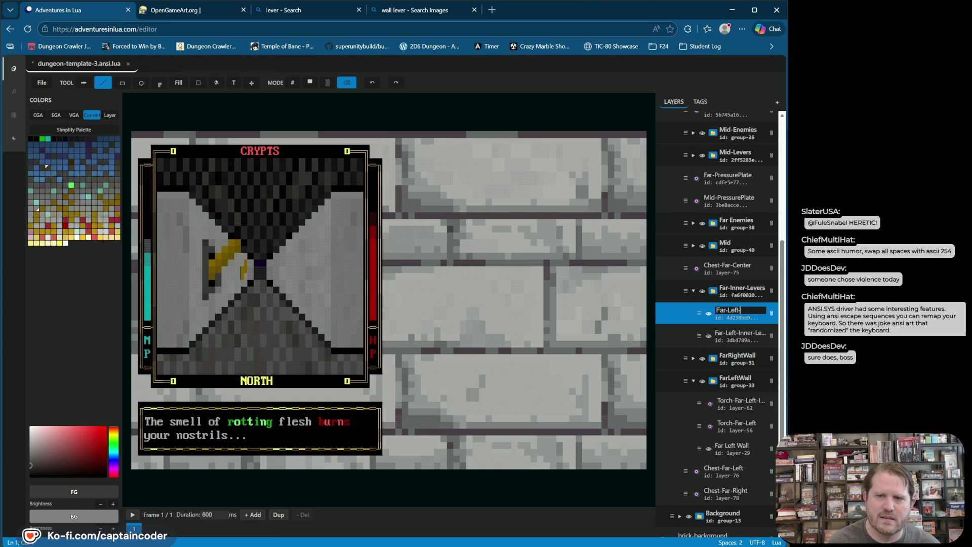
pyautogui.write('Righ')
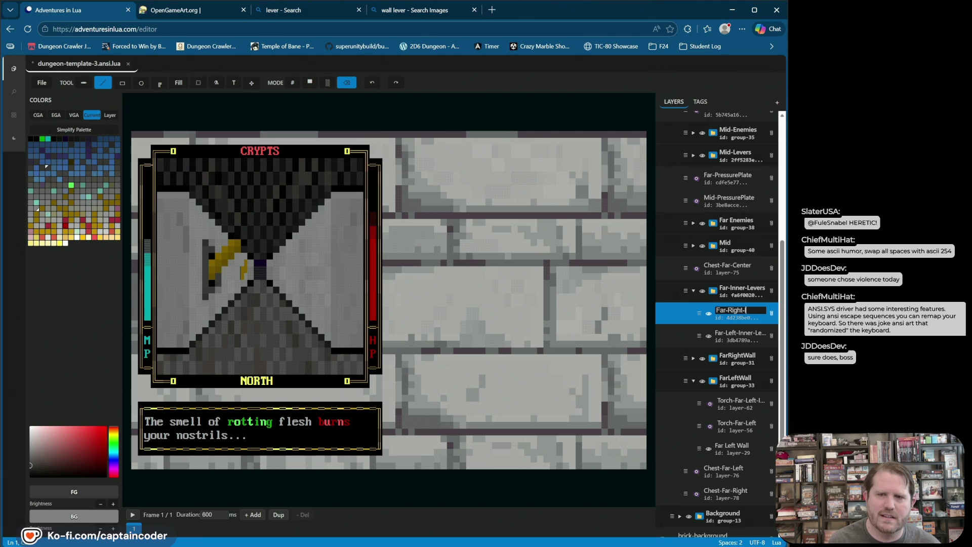
pyautogui.write('-Lever')
pyautogui.press('Return')
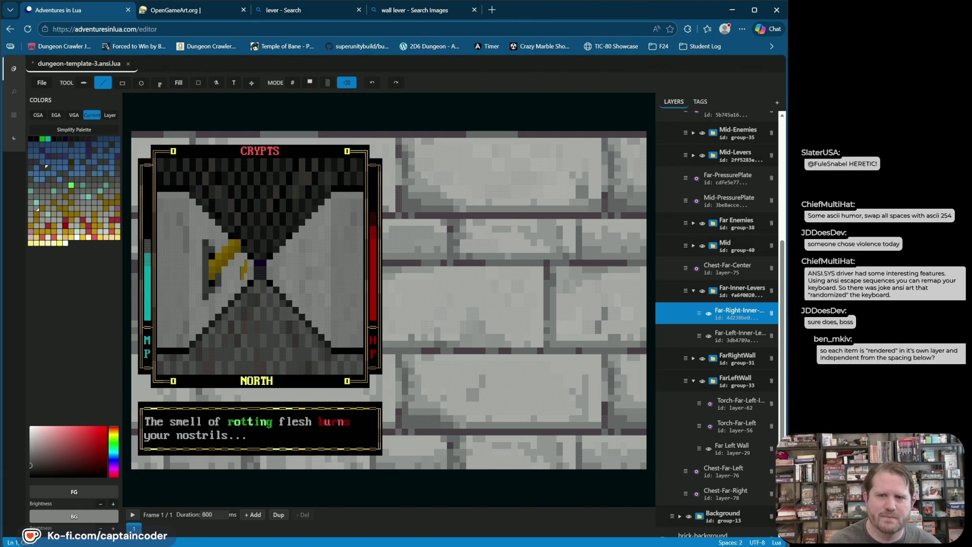
pyautogui.click(251, 83)
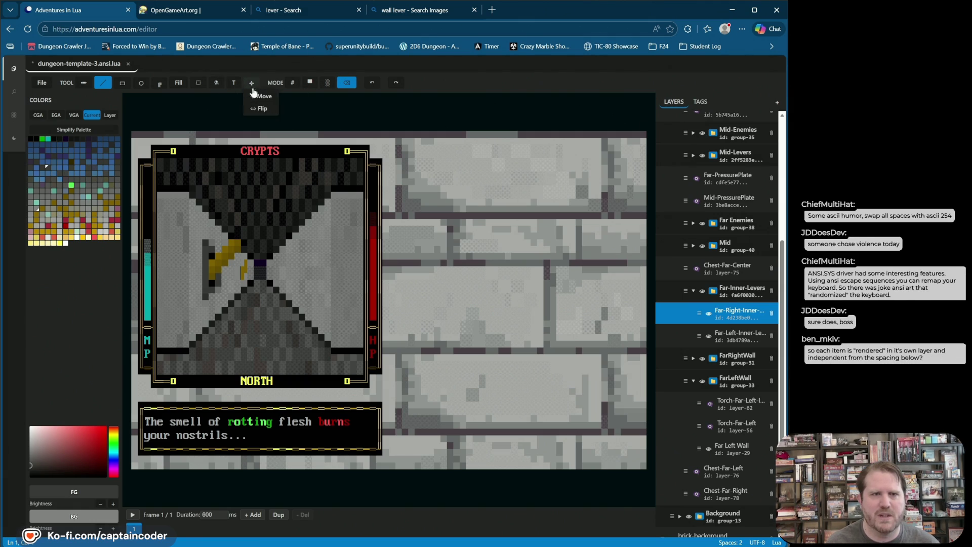
# Step: Flip the copied lever horizontally and drag it onto the far right inner wall
pyautogui.click(385, 83)
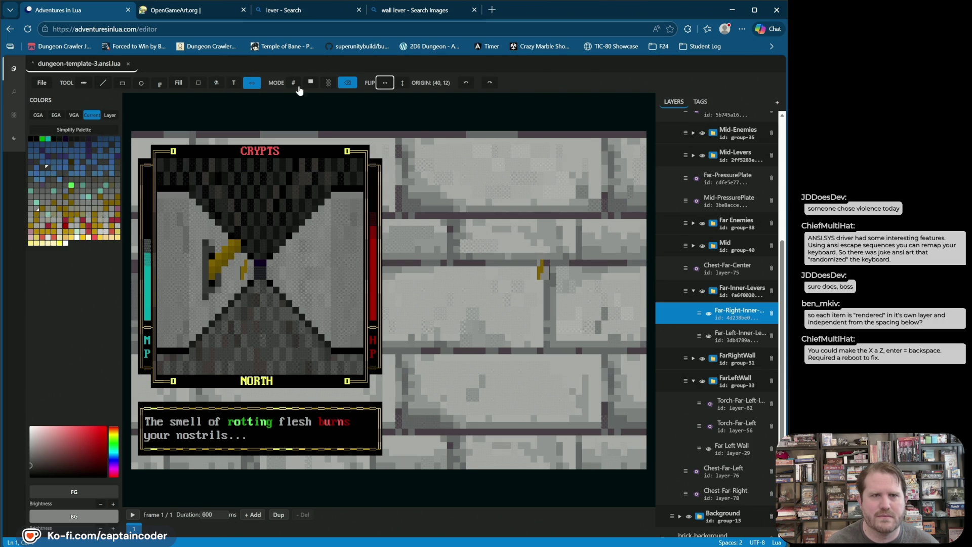
pyautogui.click(262, 96)
pyautogui.moveTo(545, 277); pyautogui.dragTo(281, 277)
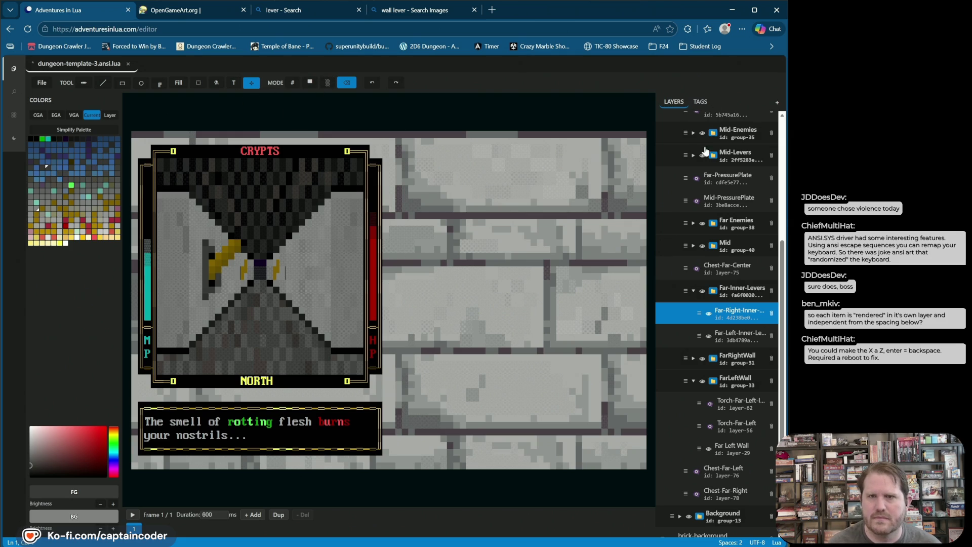
pyautogui.click(100, 86)
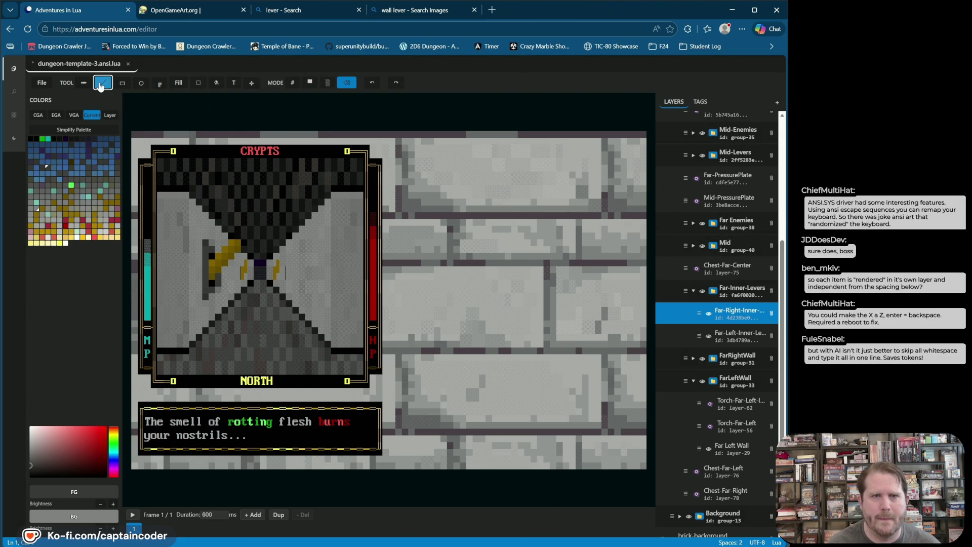
# Step: Switch to # character drawing and toggle the Far-Right-Inner lever on and off repeatedly
pyautogui.click(295, 85)
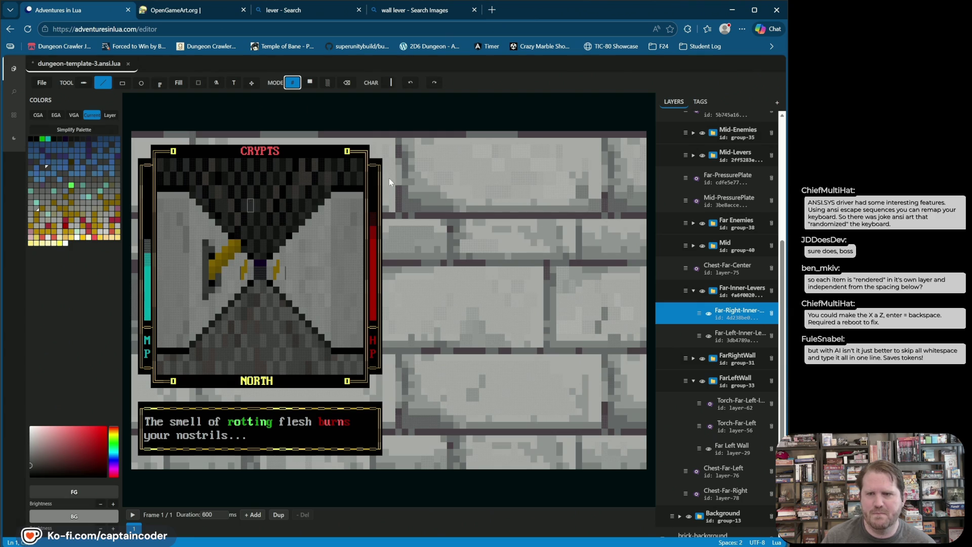
pyautogui.click(696, 310)
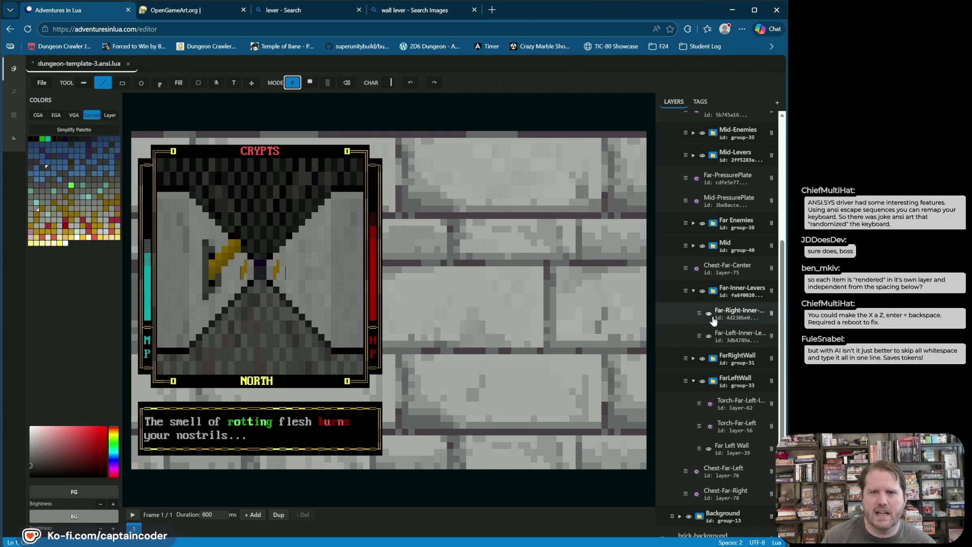
pyautogui.click(709, 314)
pyautogui.click(710, 314)
pyautogui.click(709, 315)
pyautogui.click(709, 314)
pyautogui.click(709, 315)
pyautogui.click(709, 314)
# Step: Select the Far-Right-Inner layer and bring up the tag list with the Lever tag
pyautogui.click(712, 316)
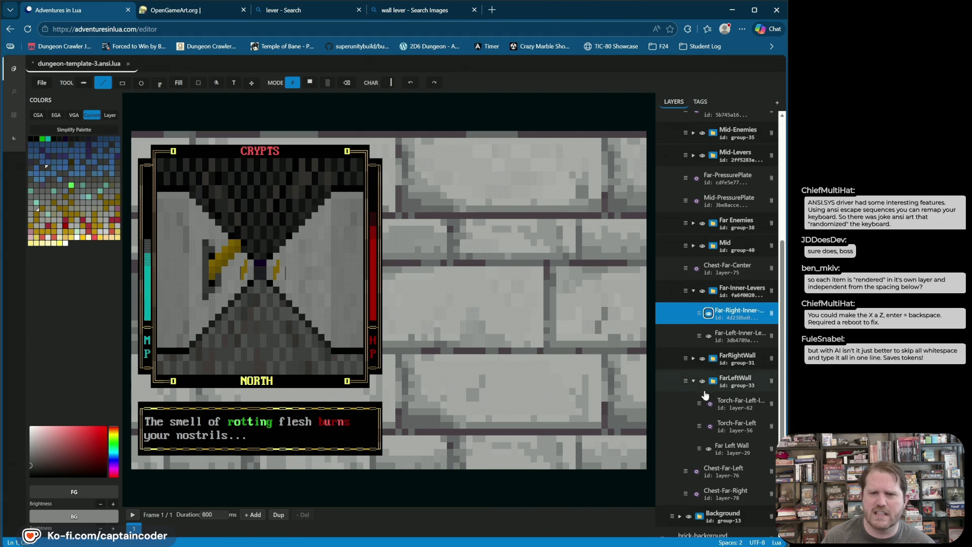
pyautogui.scroll(-1, 700, 471)
pyautogui.scroll(1, 700, 473)
pyautogui.scroll(4, 699, 481)
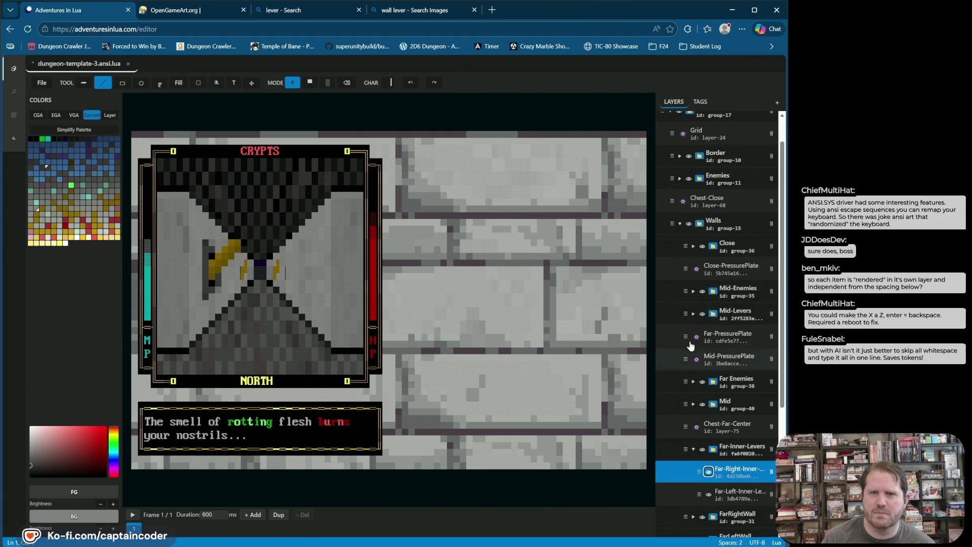
pyautogui.scroll(-5, 698, 491)
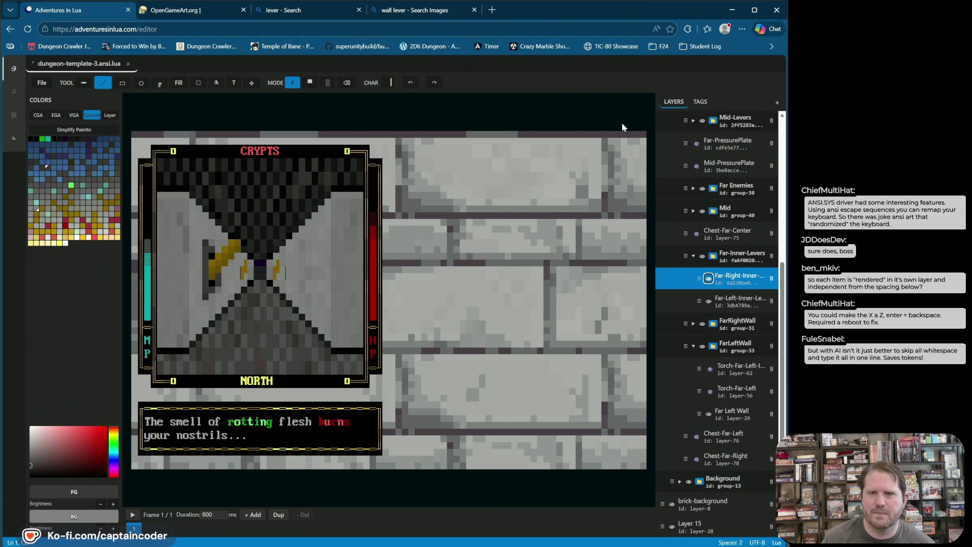
pyautogui.click(711, 103)
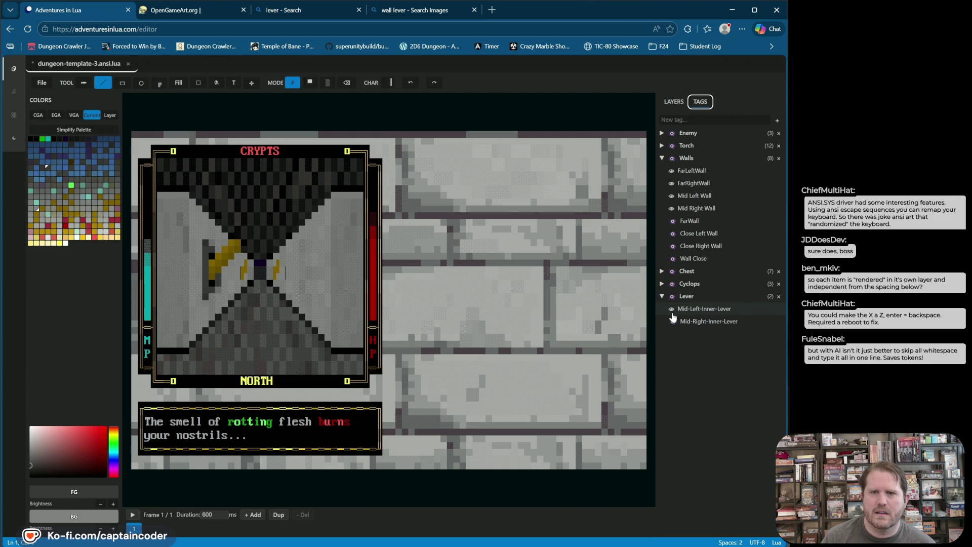
# Step: Toggle the Mid-Left-Inner-Lever's visibility on and off repeatedly in the tag list
pyautogui.click(673, 313)
pyautogui.click(672, 308)
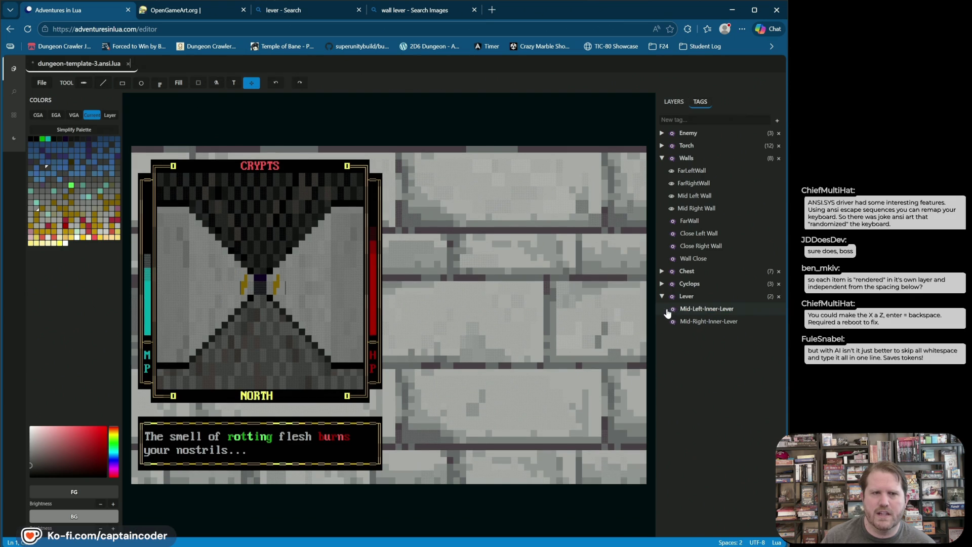
pyautogui.click(672, 309)
pyautogui.click(671, 309)
pyautogui.click(671, 309)
pyautogui.click(671, 309)
pyautogui.click(672, 309)
pyautogui.click(671, 309)
pyautogui.click(671, 309)
pyautogui.click(672, 308)
pyautogui.click(672, 309)
pyautogui.click(671, 310)
pyautogui.click(672, 310)
pyautogui.click(672, 309)
pyautogui.click(671, 308)
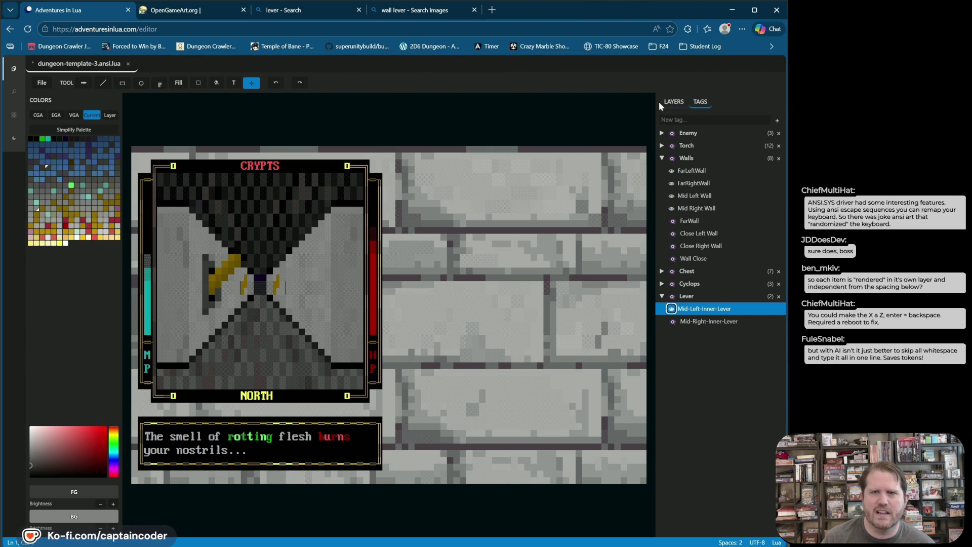
# Step: Peek at the layer tree, return to tags, and toggle Wall Close off and on
pyautogui.click(675, 104)
pyautogui.scroll(-5, 684, 166)
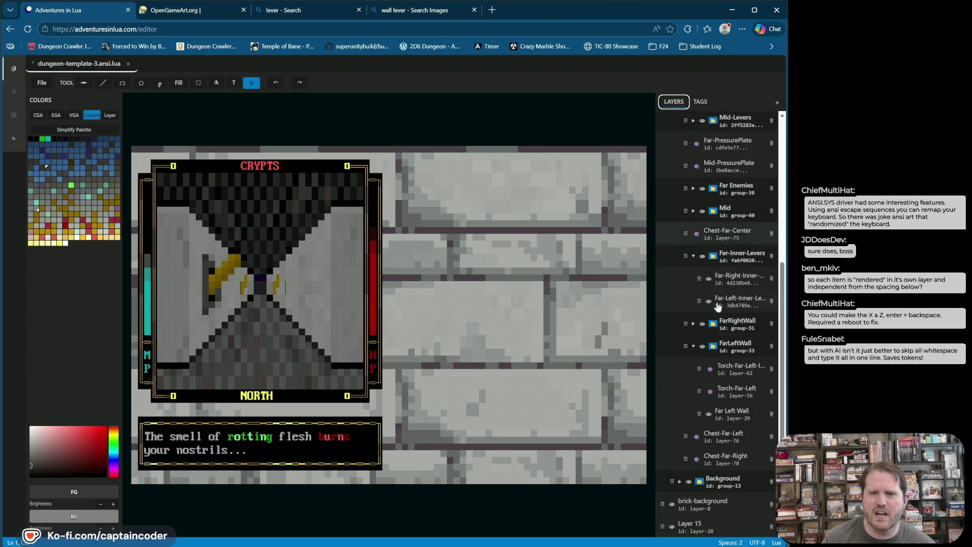
pyautogui.click(704, 103)
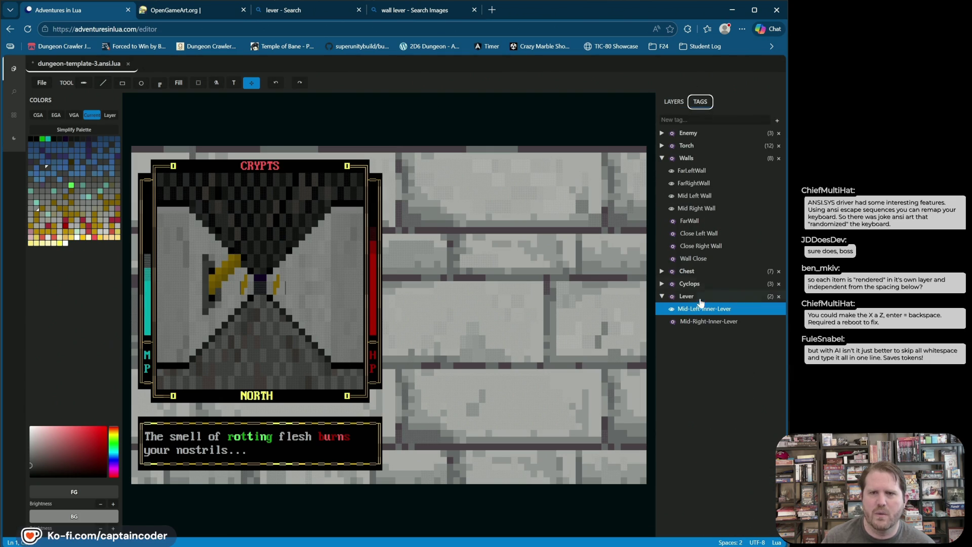
pyautogui.click(672, 259)
pyautogui.click(672, 259)
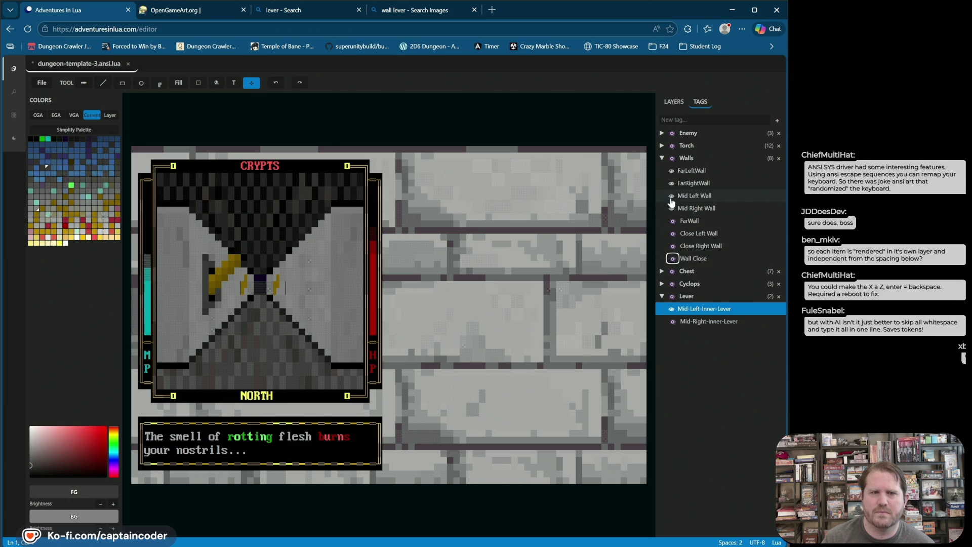
# Step: Test the Mid Left Wall's visibility and leave it hidden
pyautogui.click(671, 196)
pyautogui.click(671, 197)
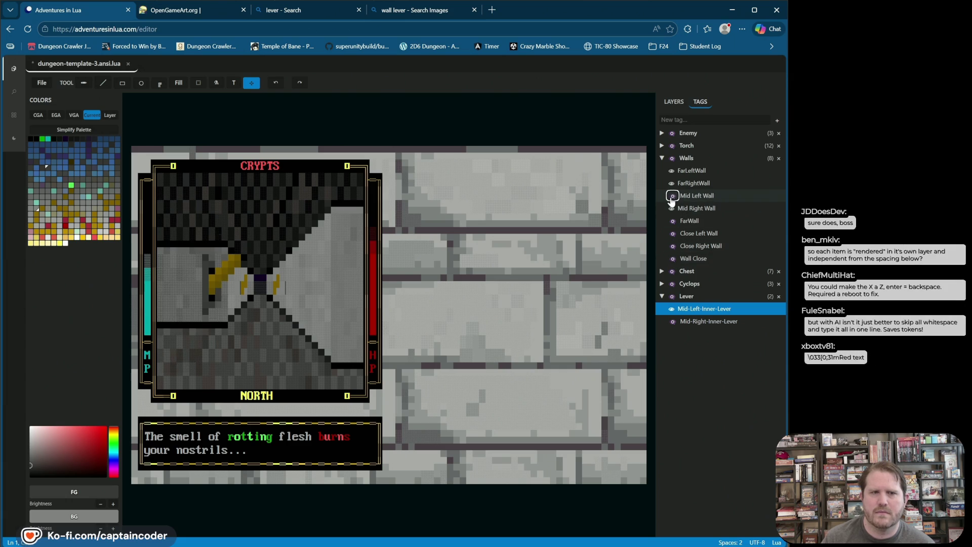
pyautogui.click(671, 197)
pyautogui.click(671, 198)
pyautogui.click(671, 197)
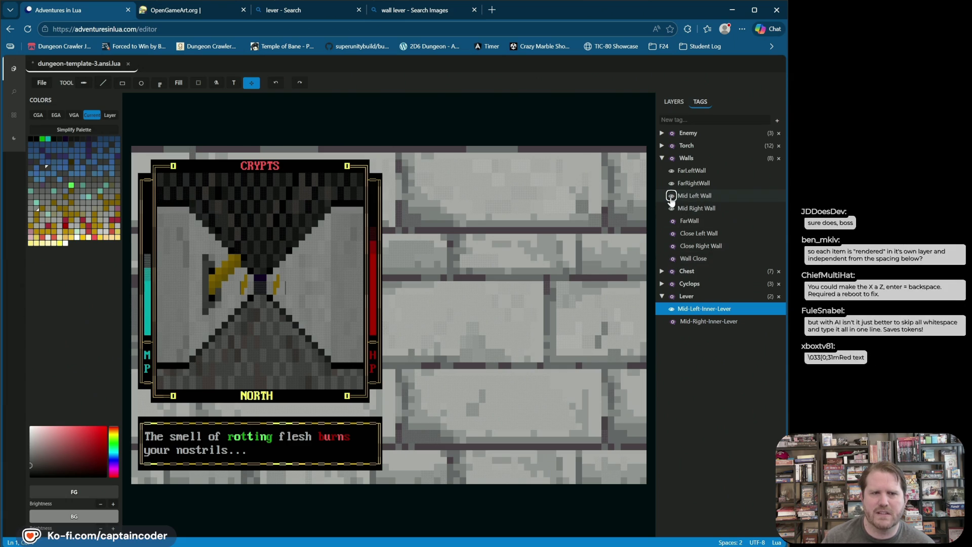
pyautogui.click(671, 197)
pyautogui.click(671, 197)
pyautogui.click(671, 197)
pyautogui.moveTo(137, 366); pyautogui.dragTo(193, 273)
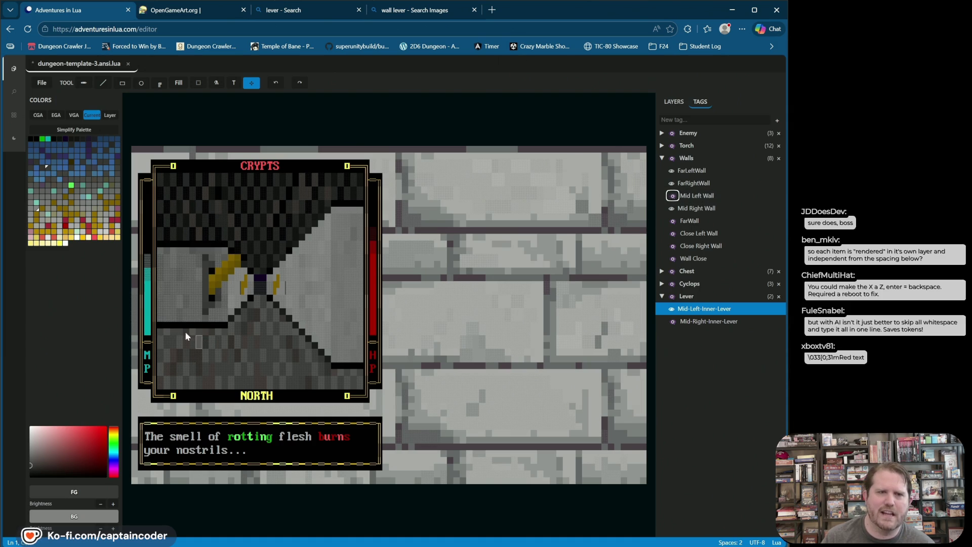
# Step: Toggle the Mid-Left-Inner-Lever again, leave it hidden, and return to the layer tree
pyautogui.click(672, 310)
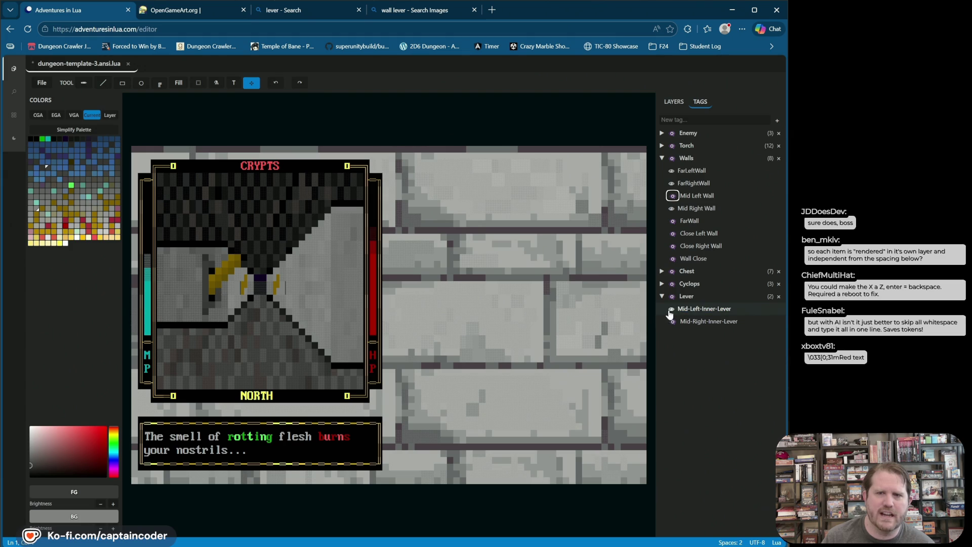
pyautogui.click(672, 310)
pyautogui.click(671, 310)
pyautogui.click(672, 310)
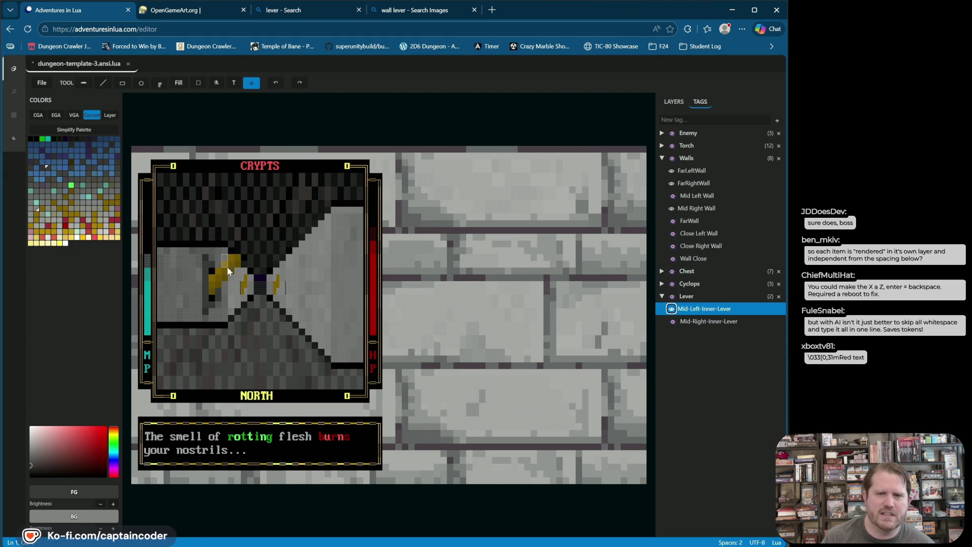
pyautogui.click(672, 309)
pyautogui.click(672, 310)
pyautogui.click(672, 310)
pyautogui.click(672, 310)
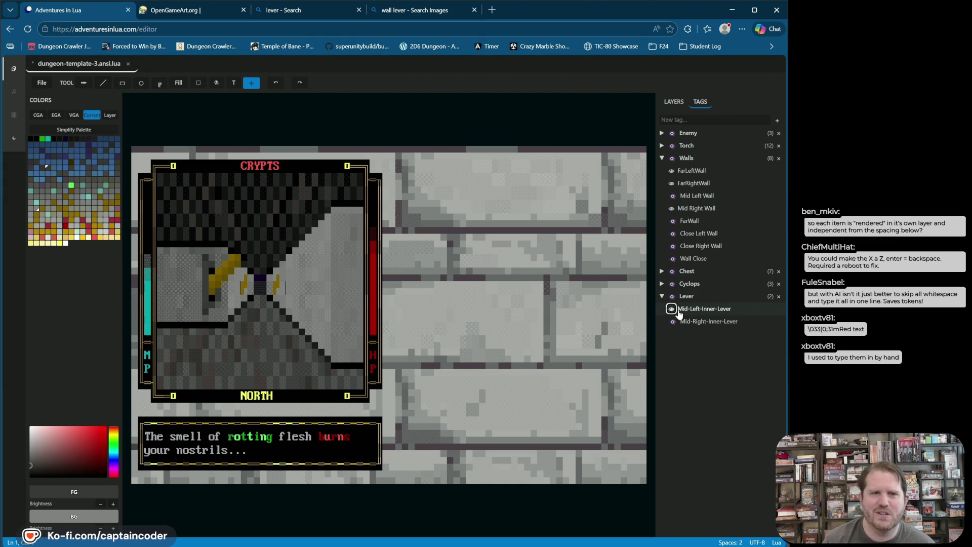
pyautogui.click(672, 310)
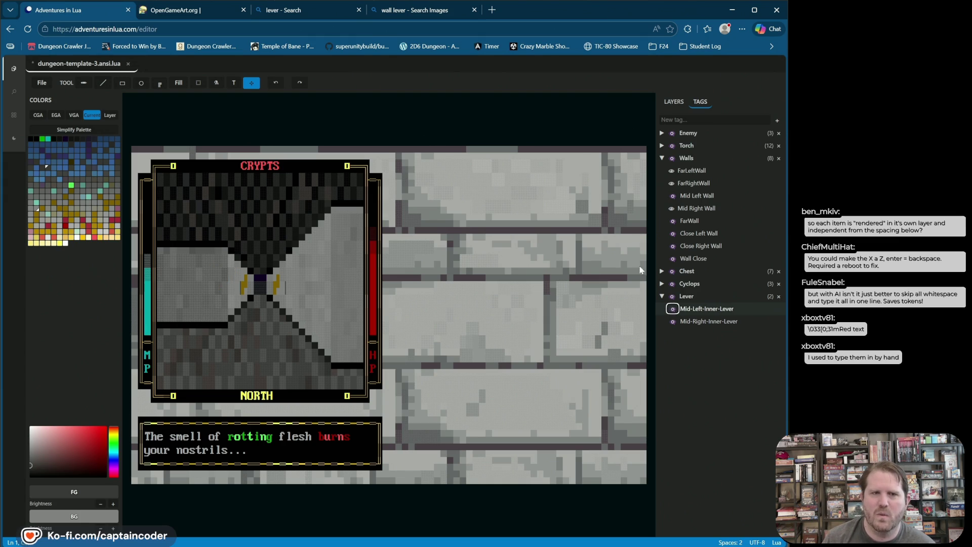
pyautogui.click(675, 103)
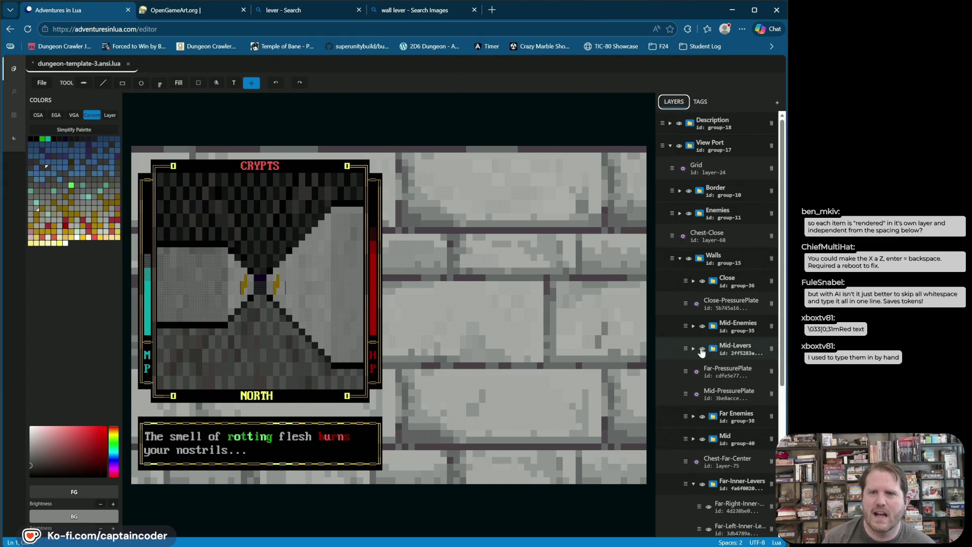
# Step: Toggle the far left lever off and on, then select the Far-Right-Inner layer
pyautogui.scroll(-3, 719, 354)
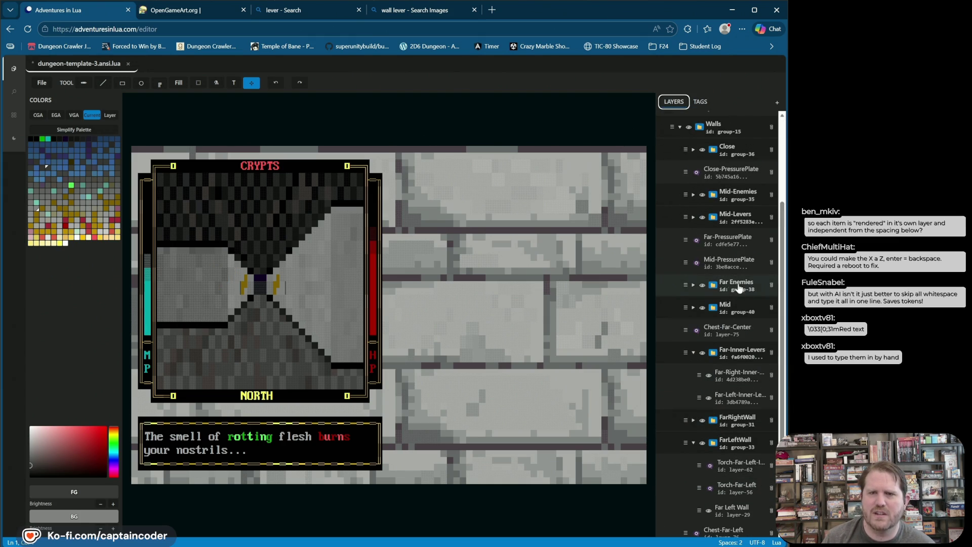
pyautogui.click(709, 399)
pyautogui.click(710, 399)
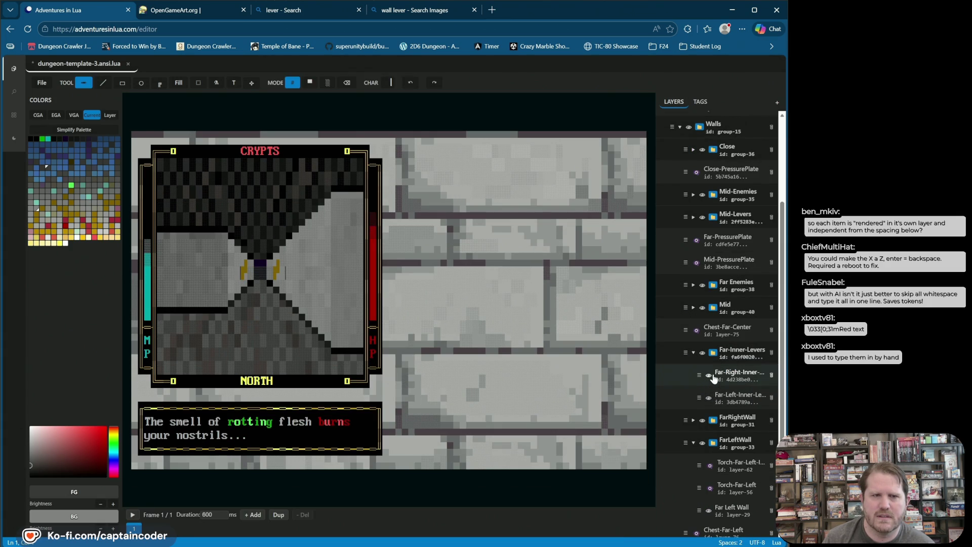
pyautogui.click(729, 376)
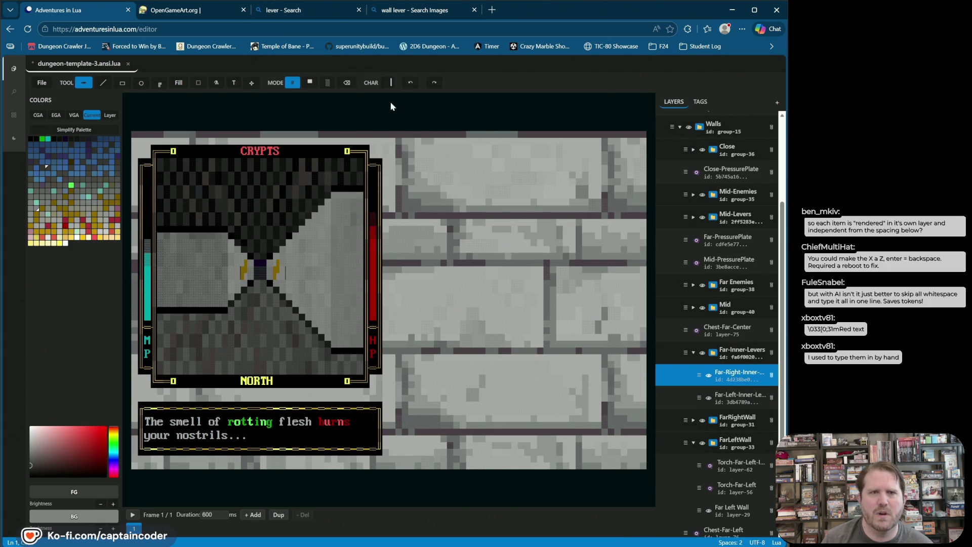
# Step: Pick a block glyph from the Character Palette's Blocks set and test undo/redo
pyautogui.click(390, 82)
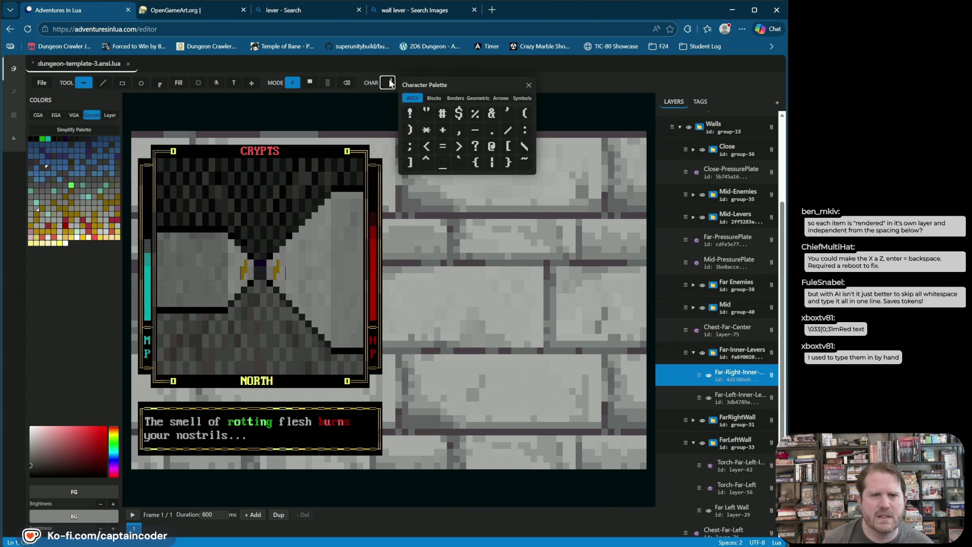
pyautogui.click(434, 98)
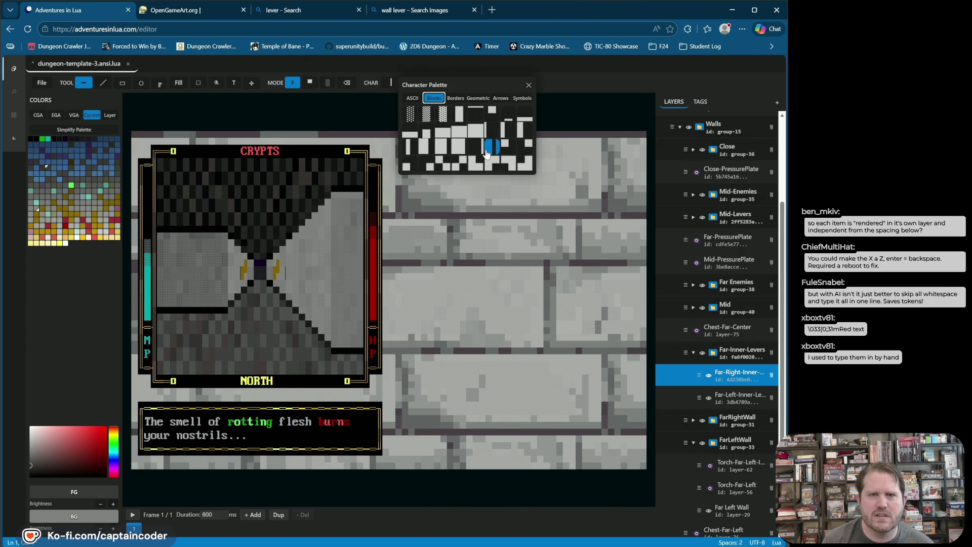
pyautogui.click(494, 134)
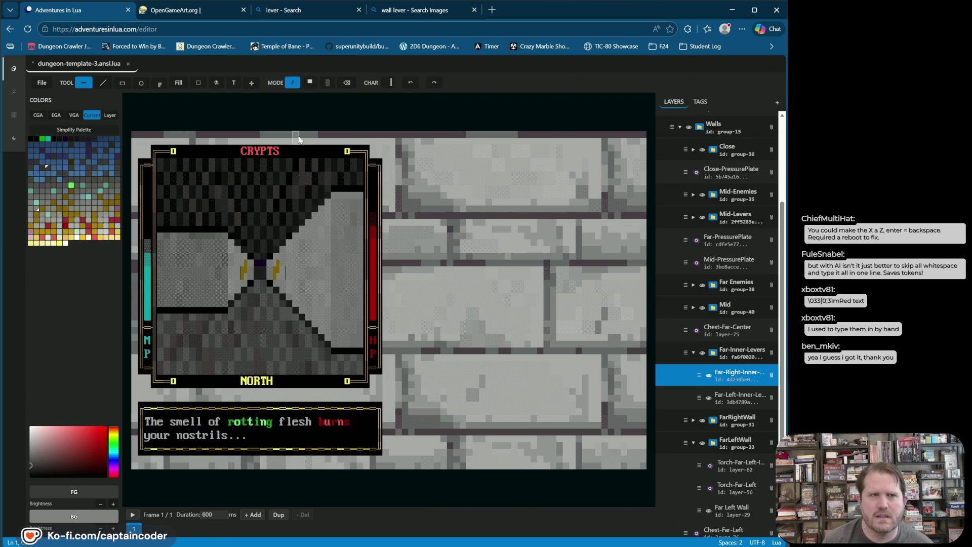
pyautogui.click(409, 84)
pyautogui.click(434, 82)
pyautogui.click(700, 376)
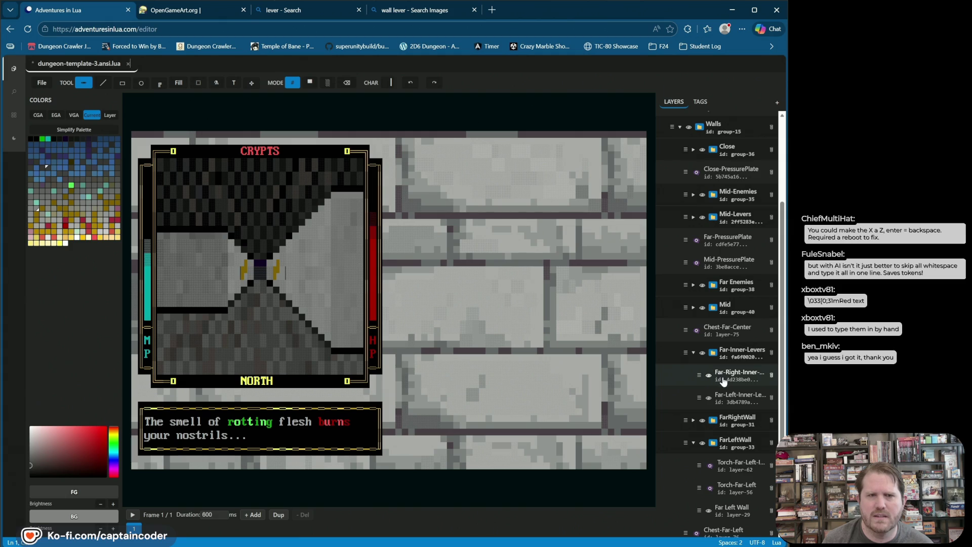
pyautogui.click(719, 376)
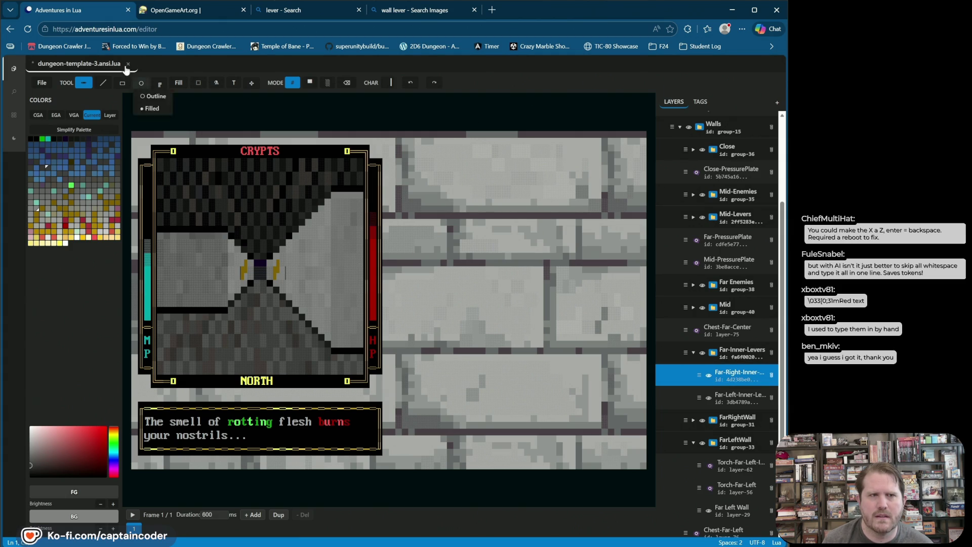
# Step: Undo recent strokes and paint light grey over the stray dark mark by the right lever
pyautogui.click(104, 84)
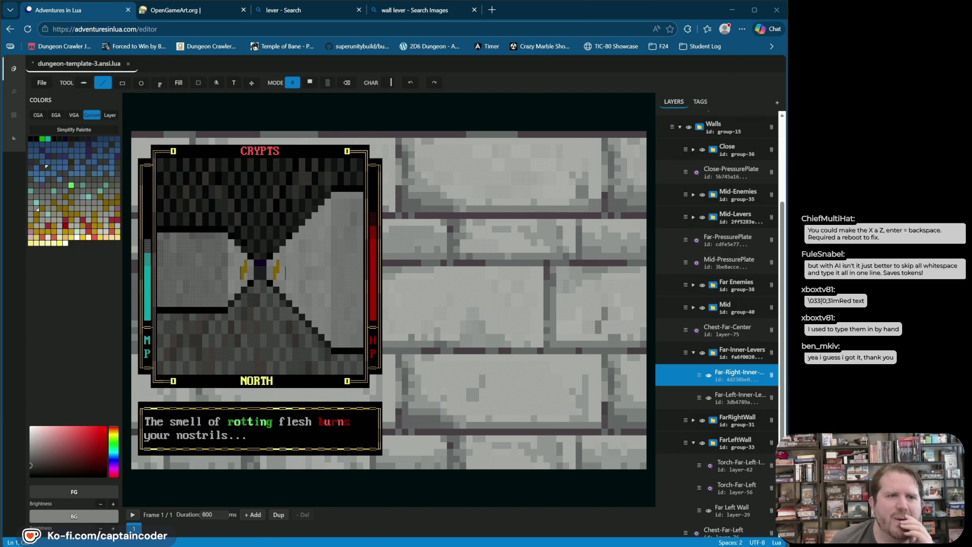
pyautogui.click(47, 167)
pyautogui.click(37, 207)
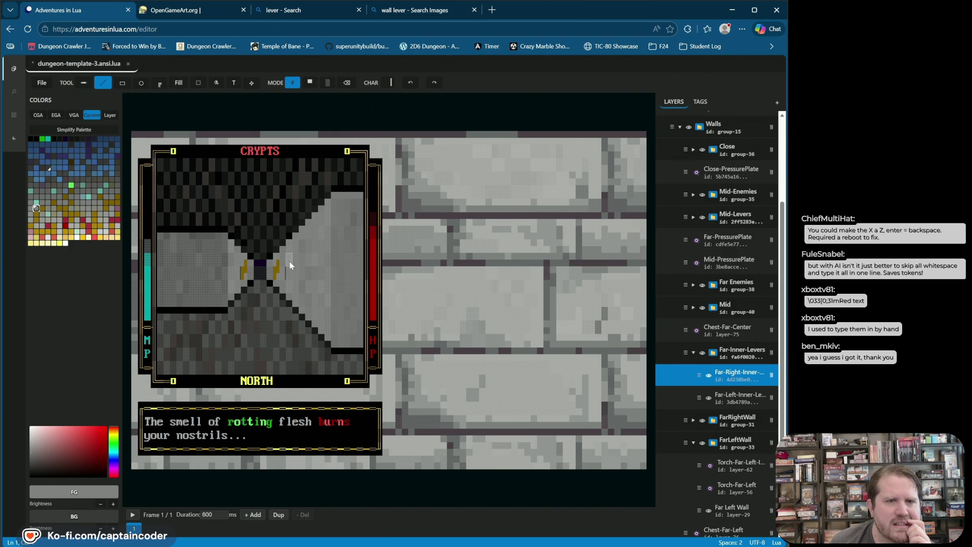
pyautogui.click(411, 82)
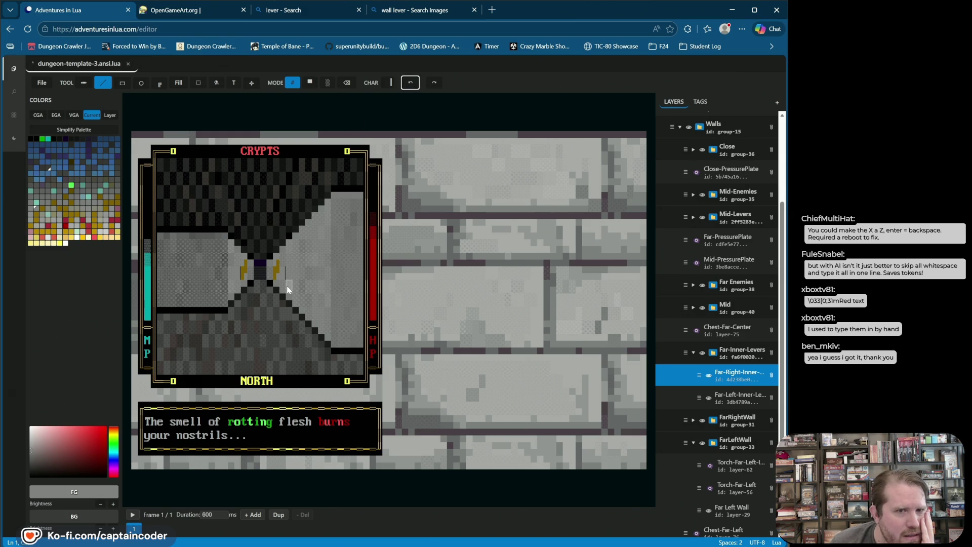
pyautogui.click(410, 83)
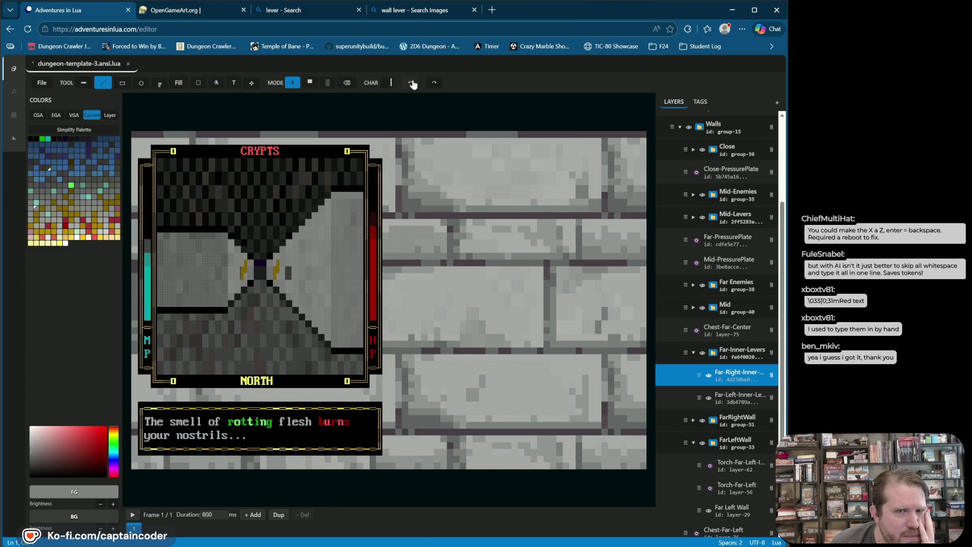
pyautogui.moveTo(283, 255); pyautogui.dragTo(283, 272)
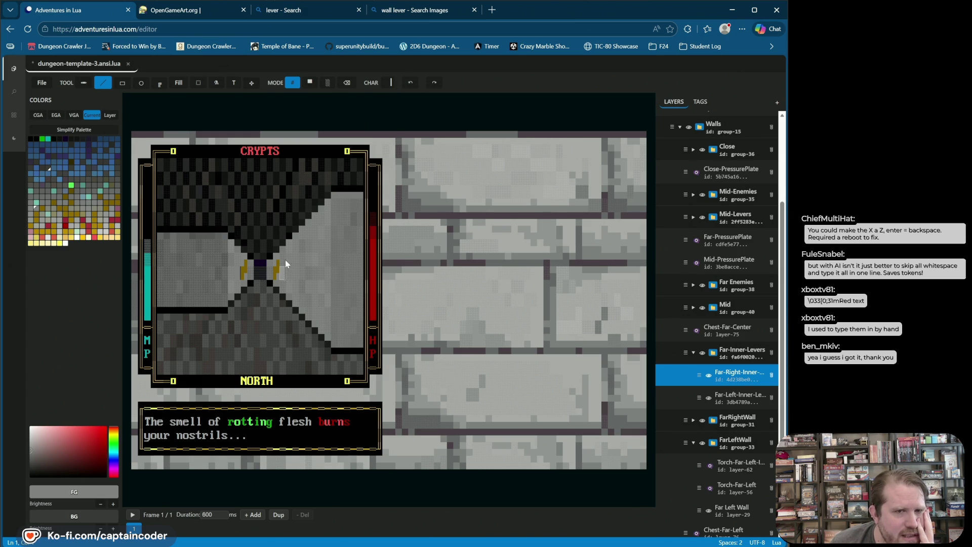
# Step: Try block glyphs from the Blocks palette, switching colour editing to the background, then undo
pyautogui.click(391, 82)
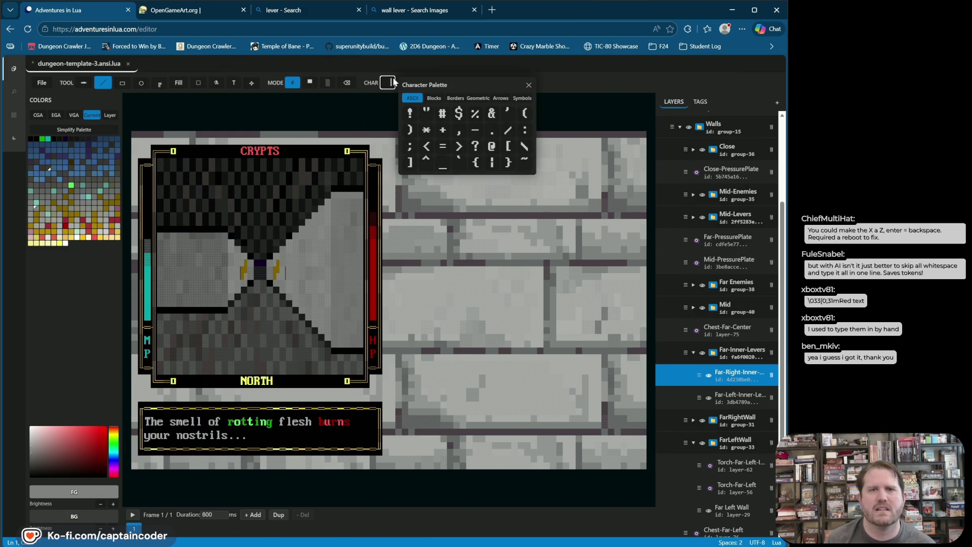
pyautogui.click(433, 97)
pyautogui.click(491, 131)
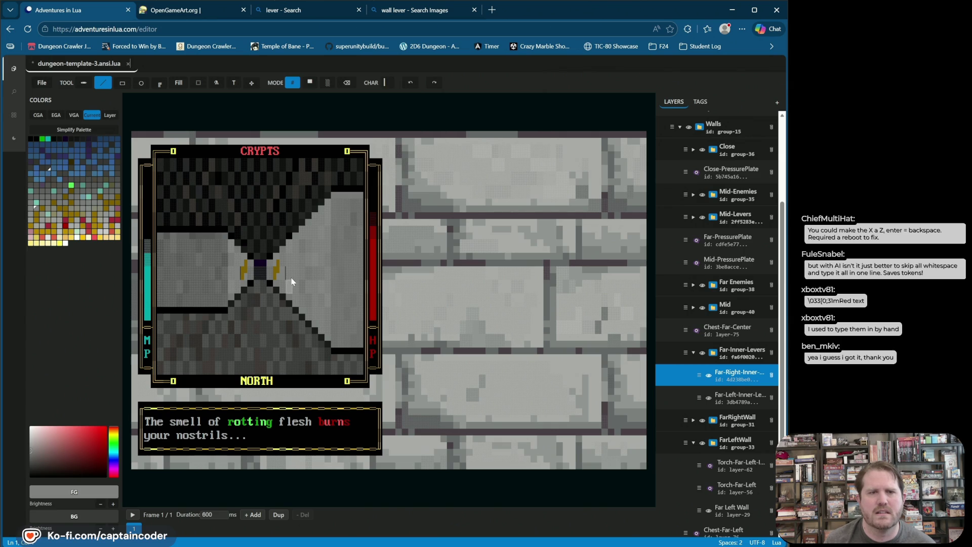
pyautogui.press('x')
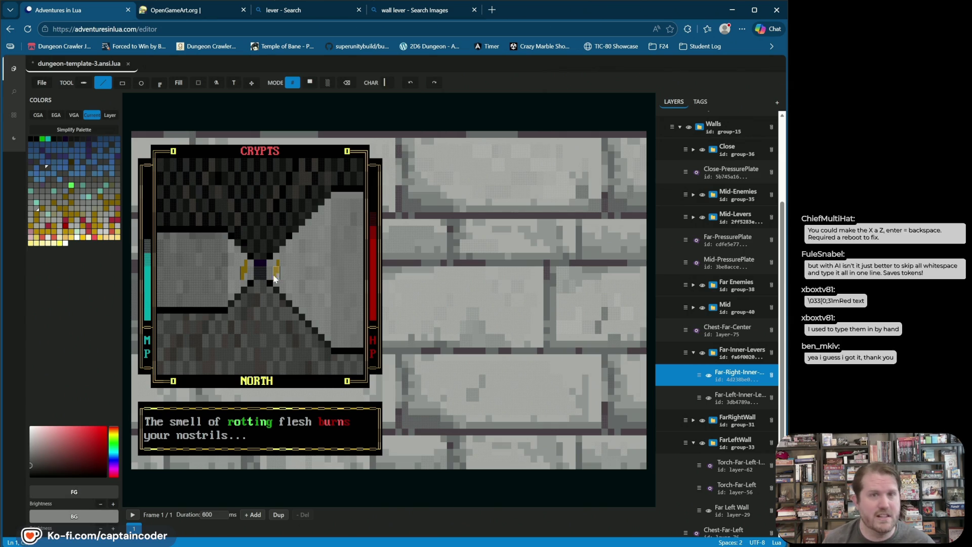
pyautogui.click(387, 83)
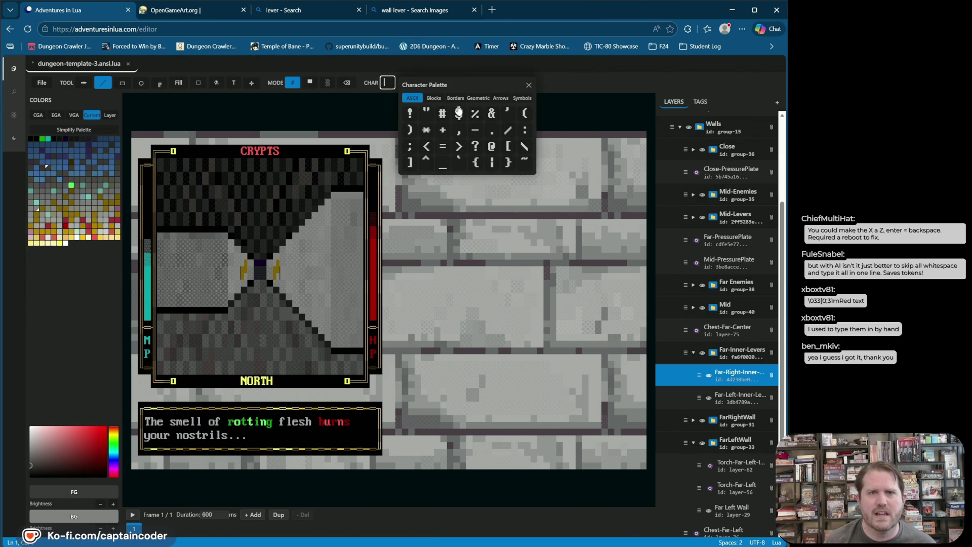
pyautogui.click(434, 98)
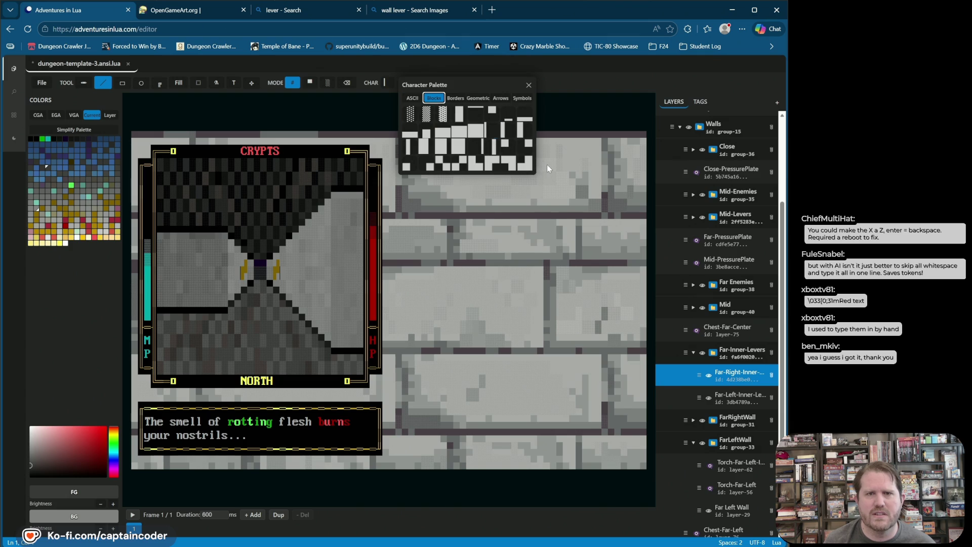
pyautogui.click(505, 166)
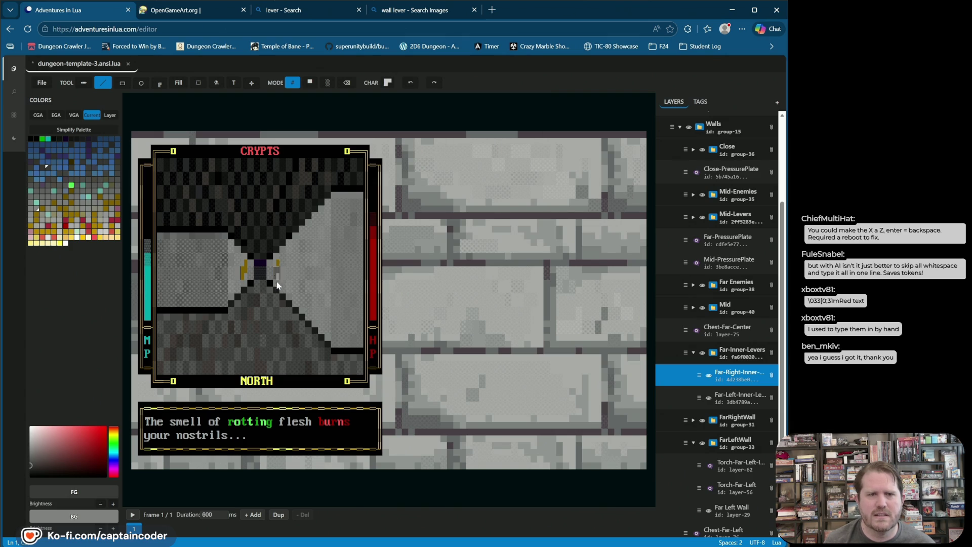
pyautogui.click(412, 84)
# Step: Eyedrop the lever's dark yellow as foreground and choose the small block glyph
pyautogui.click(389, 83)
pyautogui.click(430, 99)
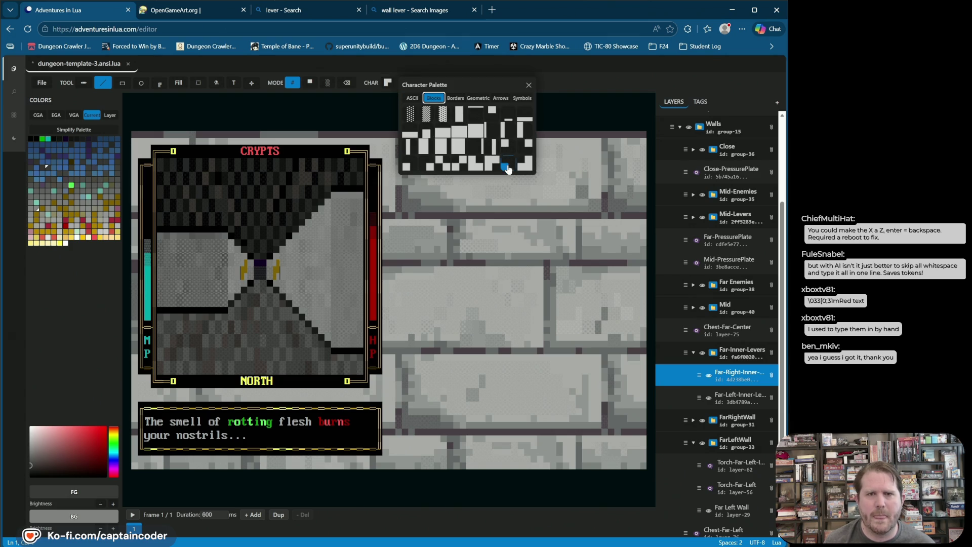
pyautogui.click(505, 160)
pyautogui.keyDown('alt'); pyautogui.click(275, 275); pyautogui.keyUp('alt')
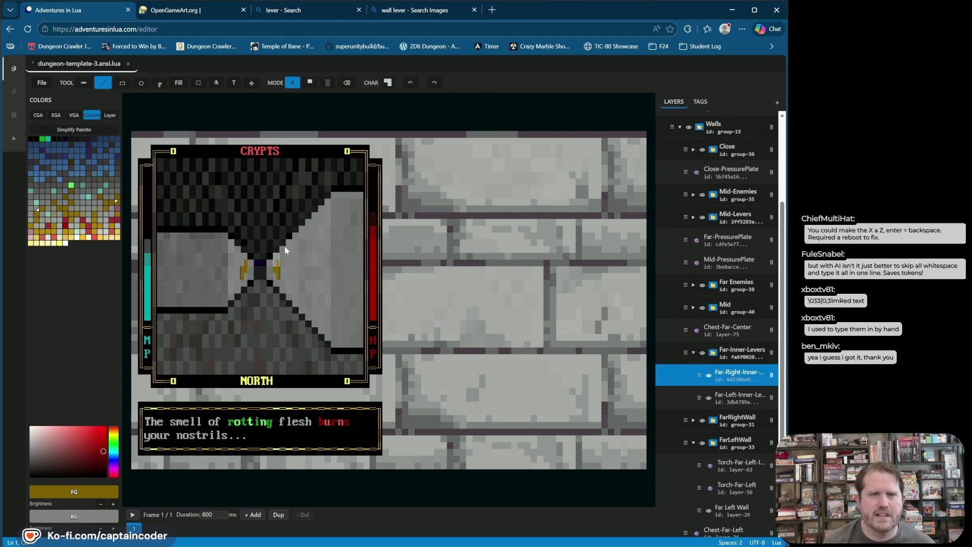
pyautogui.click(388, 83)
pyautogui.click(434, 98)
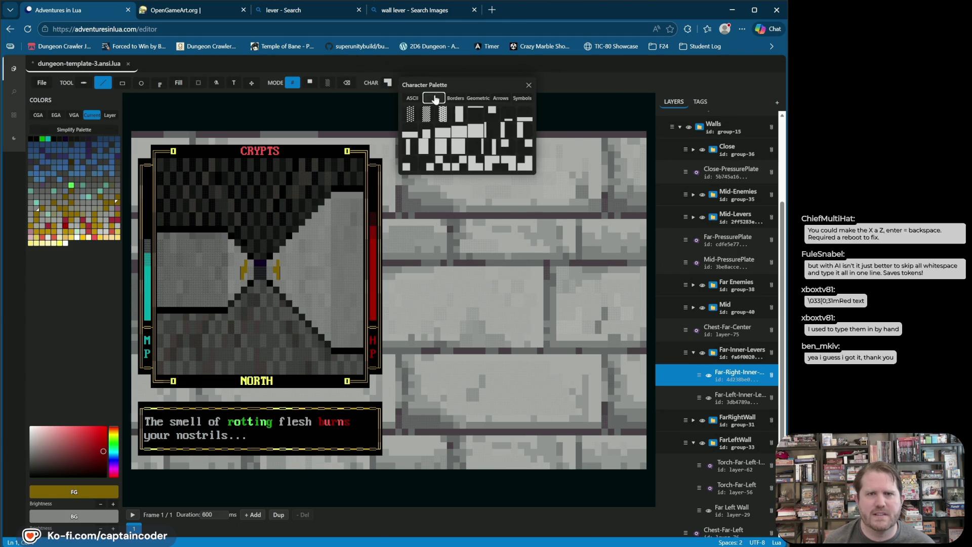
pyautogui.click(410, 163)
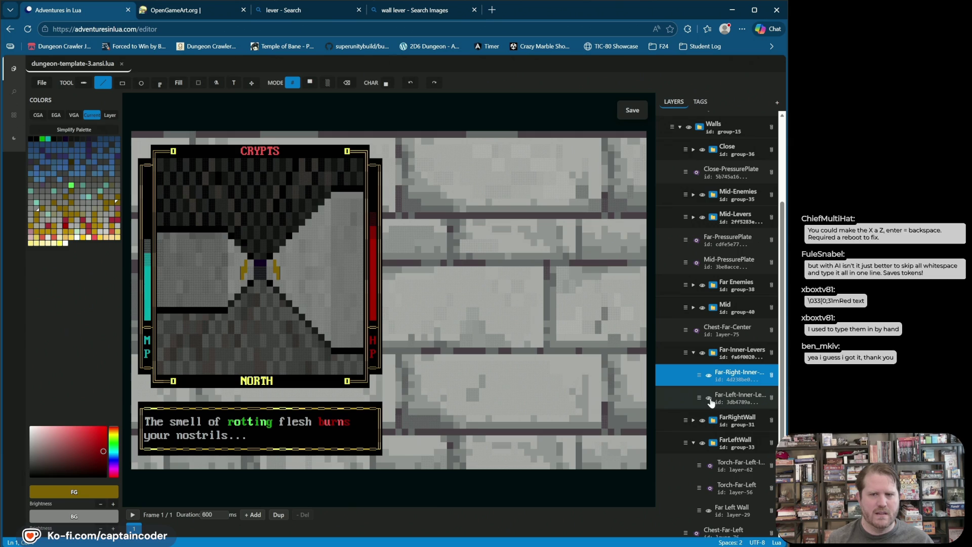
pyautogui.click(708, 375)
# Step: Move the Far-Right-Inner lever layer into a new group folder inside Far-Inner-Levers
pyautogui.click(708, 375)
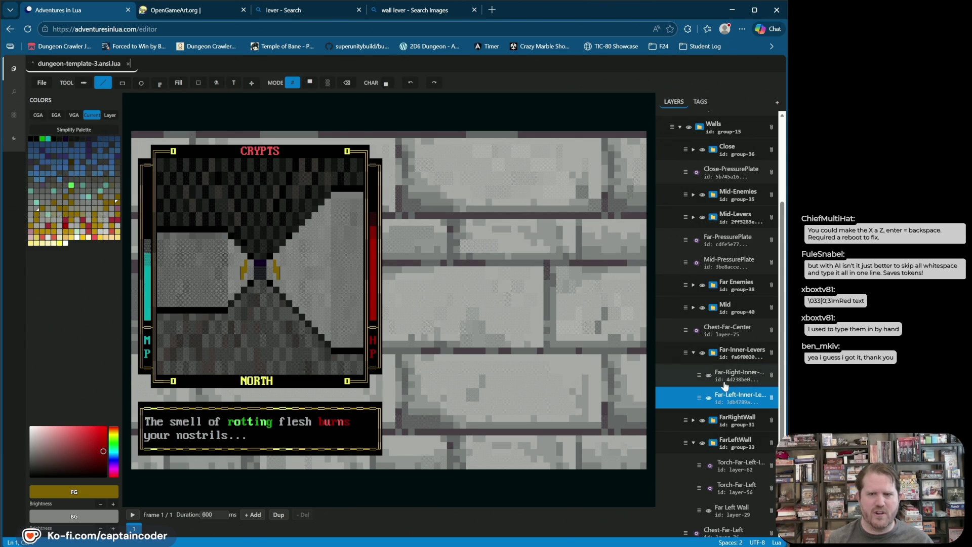
pyautogui.rightClick(725, 373)
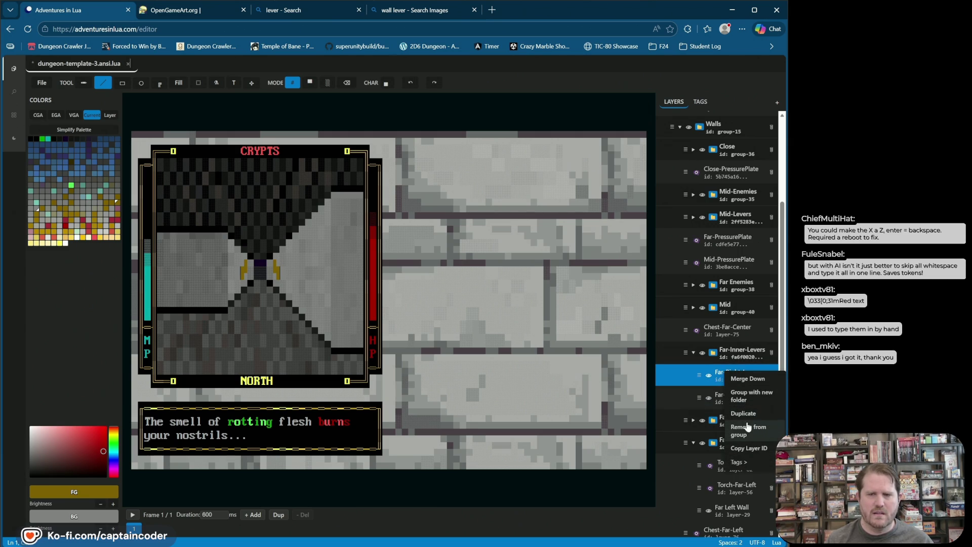
pyautogui.click(751, 395)
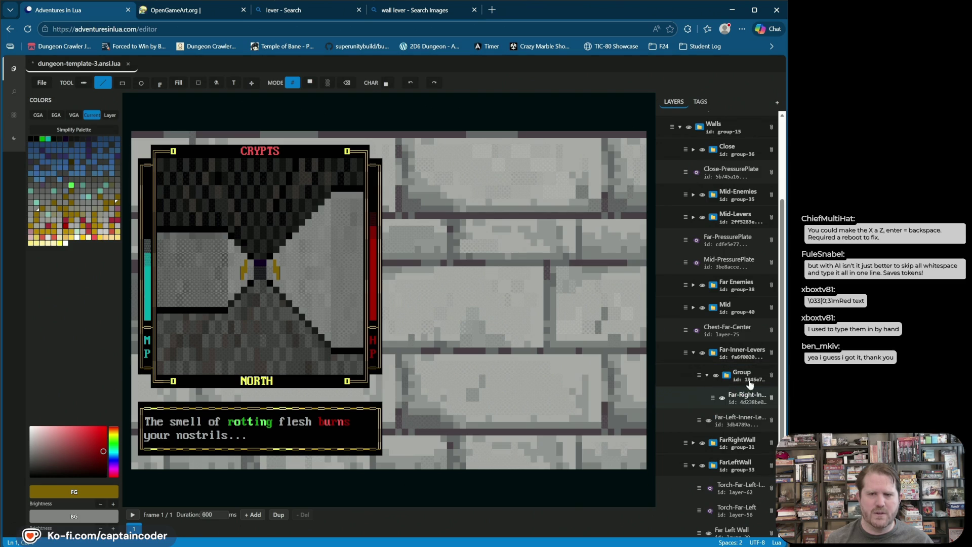
# Step: Rename the new group folder to 'Right'
pyautogui.doubleClick(750, 381)
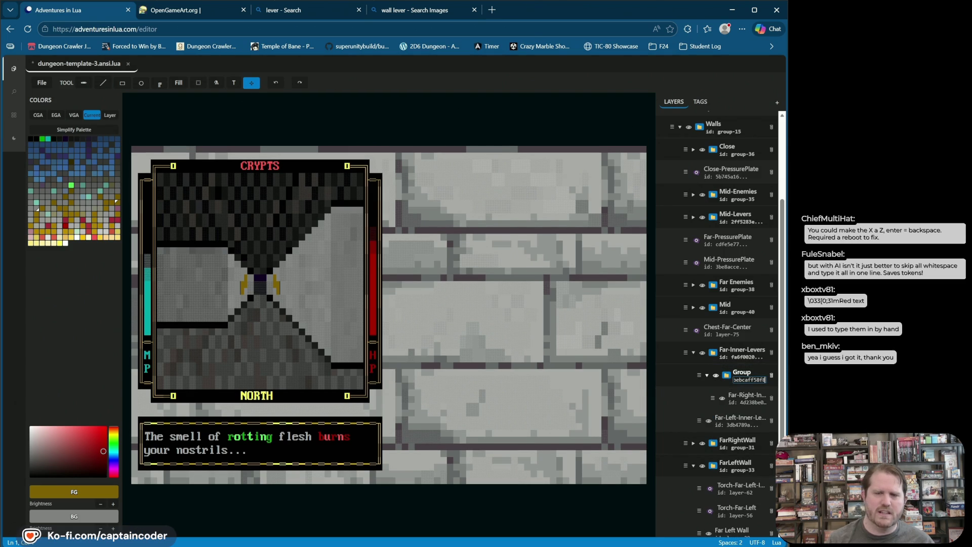
pyautogui.doubleClick(744, 373)
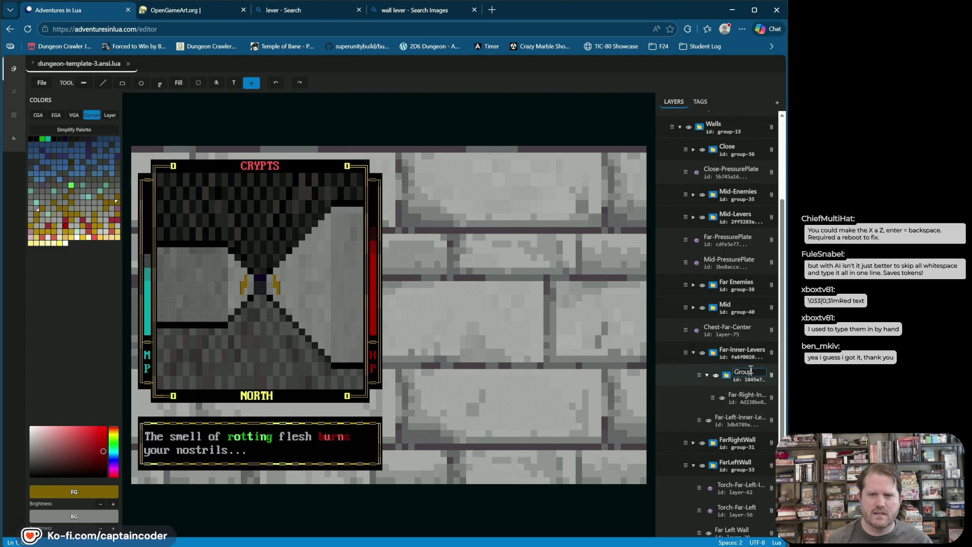
pyautogui.doubleClick(754, 370)
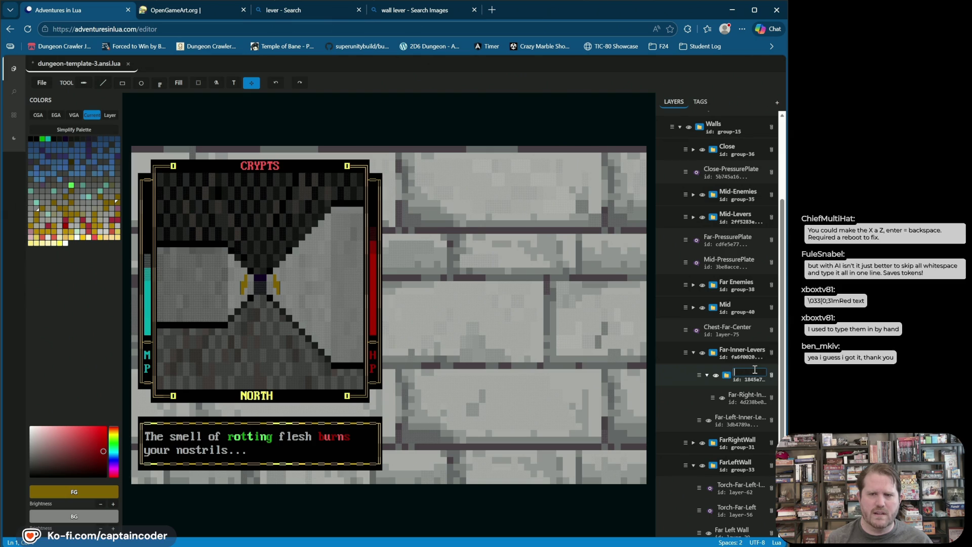
pyautogui.write('Right')
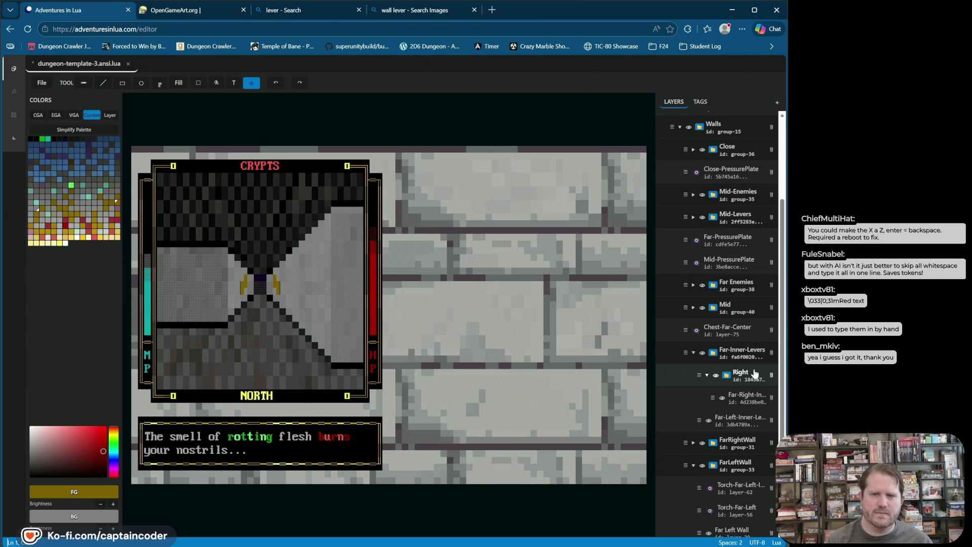
pyautogui.press('Return')
# Step: Hide the Far-Right-Inner lever so only the left far lever shows
pyautogui.click(723, 399)
pyautogui.click(723, 399)
pyautogui.click(722, 398)
pyautogui.click(722, 399)
pyautogui.click(722, 399)
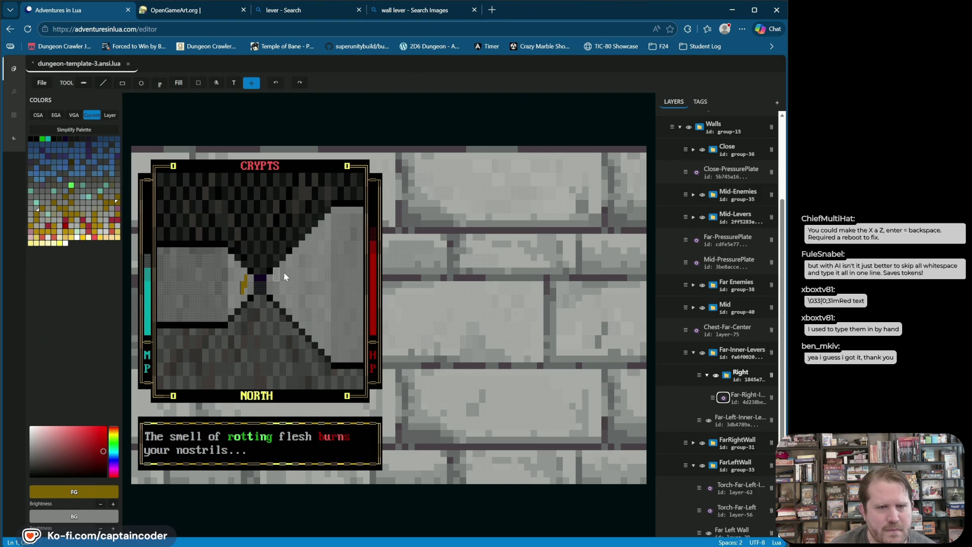
# Step: Select the far-right lever layer and set the background colour to black
pyautogui.click(721, 403)
pyautogui.click(723, 398)
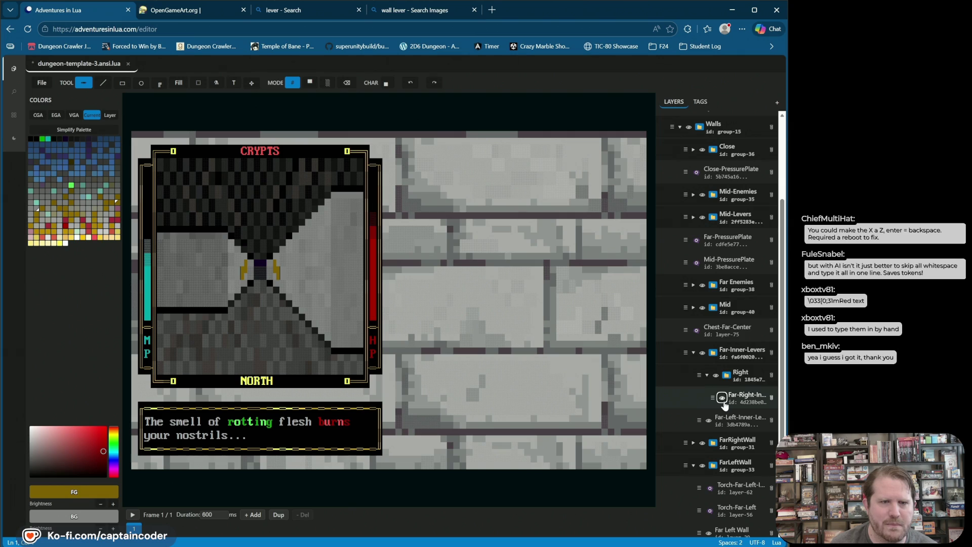
pyautogui.click(724, 404)
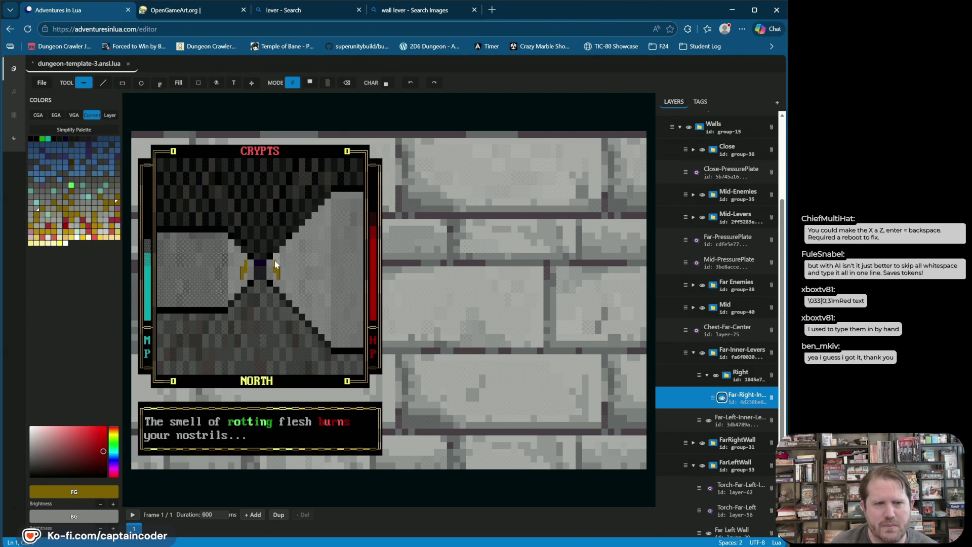
pyautogui.click(740, 400)
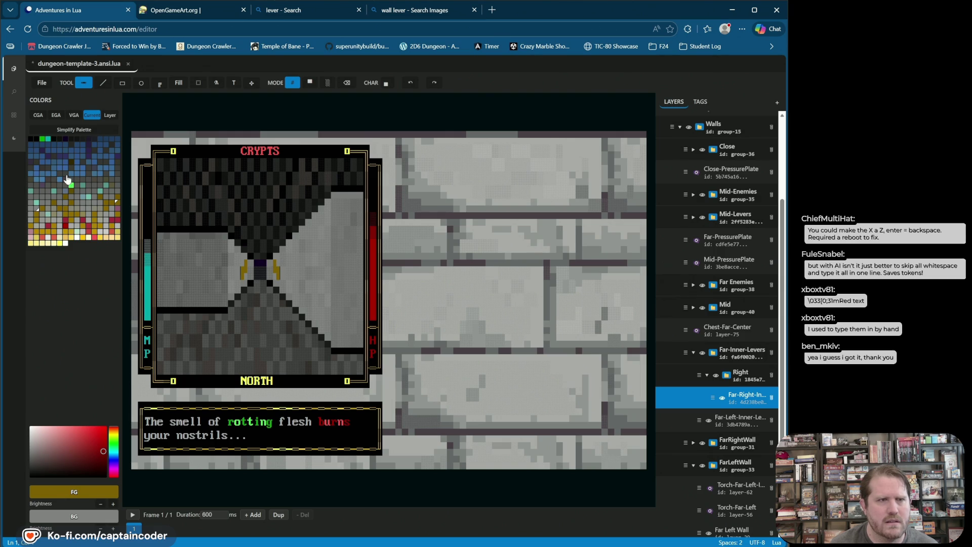
pyautogui.rightClick(31, 138)
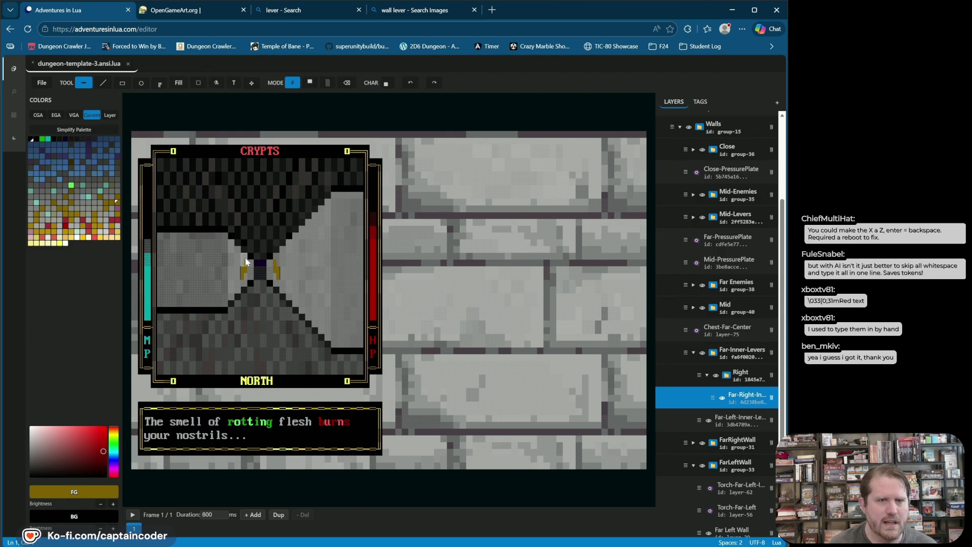
# Step: Toggle the far-right lever's visibility off and on twice
pyautogui.click(721, 398)
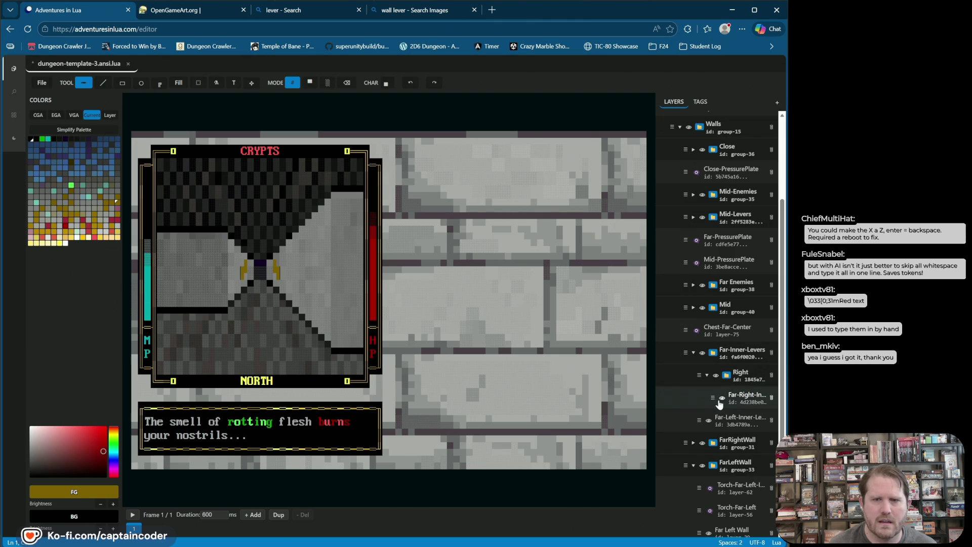
pyautogui.click(722, 399)
pyautogui.click(721, 398)
pyautogui.click(721, 399)
pyautogui.click(721, 399)
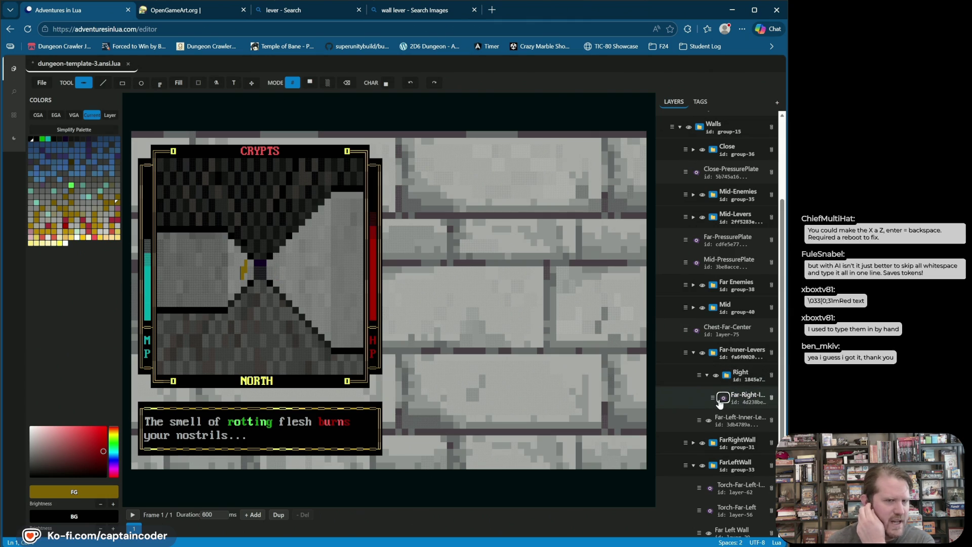
# Step: Adjust colours, ending with a gold foreground and black background
pyautogui.click(699, 394)
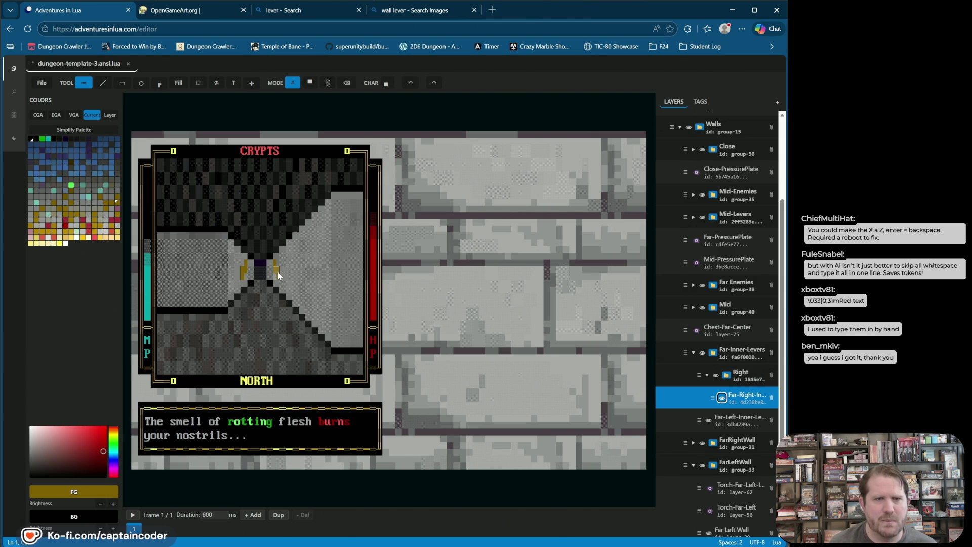
pyautogui.keyDown('alt'); pyautogui.click(277, 272); pyautogui.keyUp('alt')
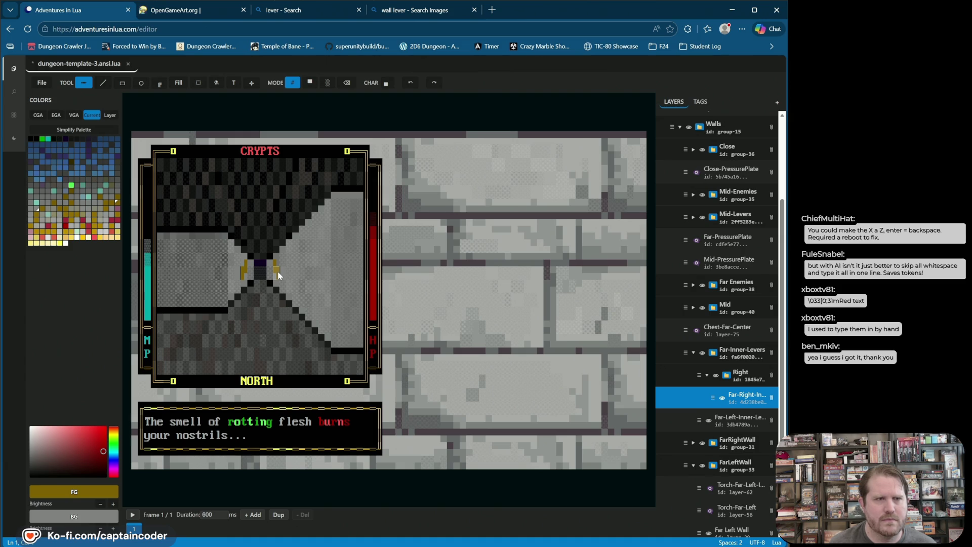
pyautogui.click(30, 140)
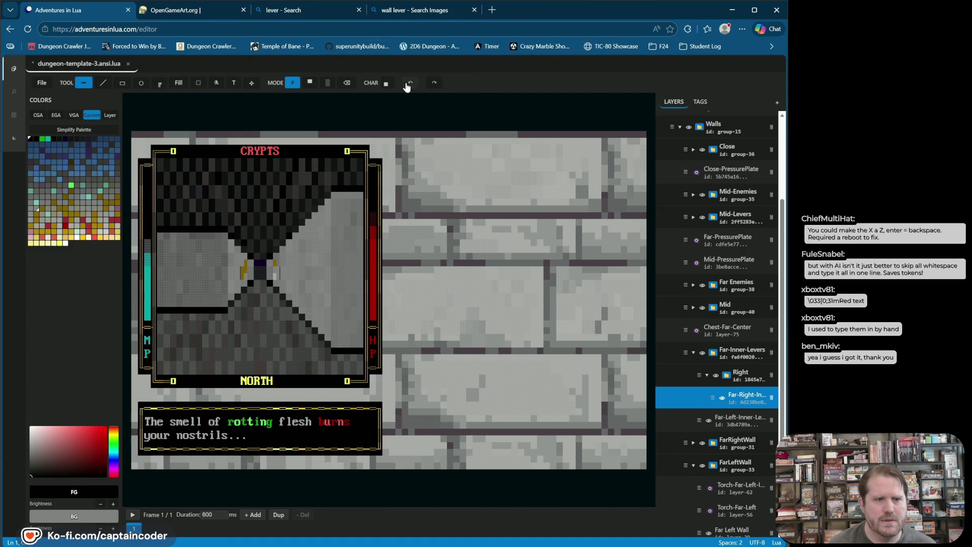
pyautogui.keyDown('alt'); pyautogui.click(276, 275); pyautogui.keyUp('alt')
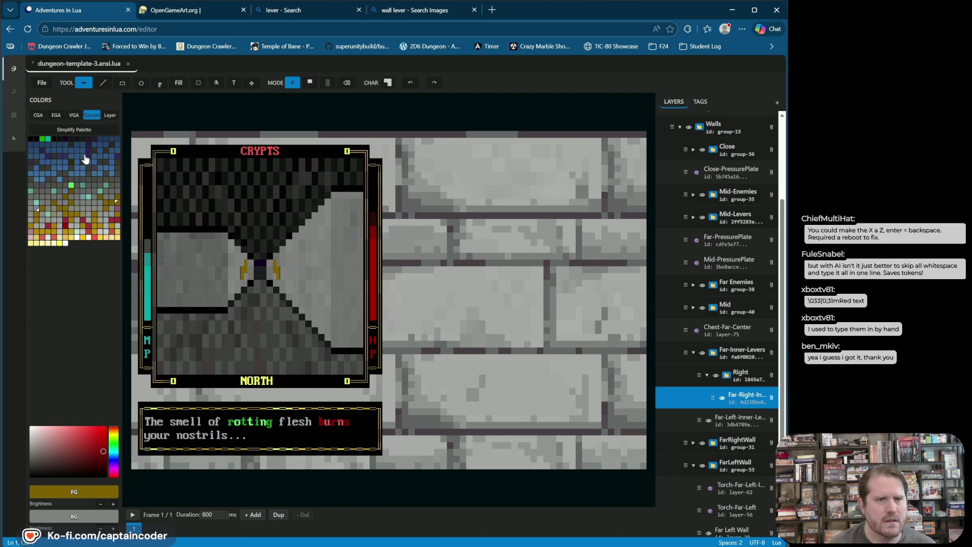
pyautogui.rightClick(31, 140)
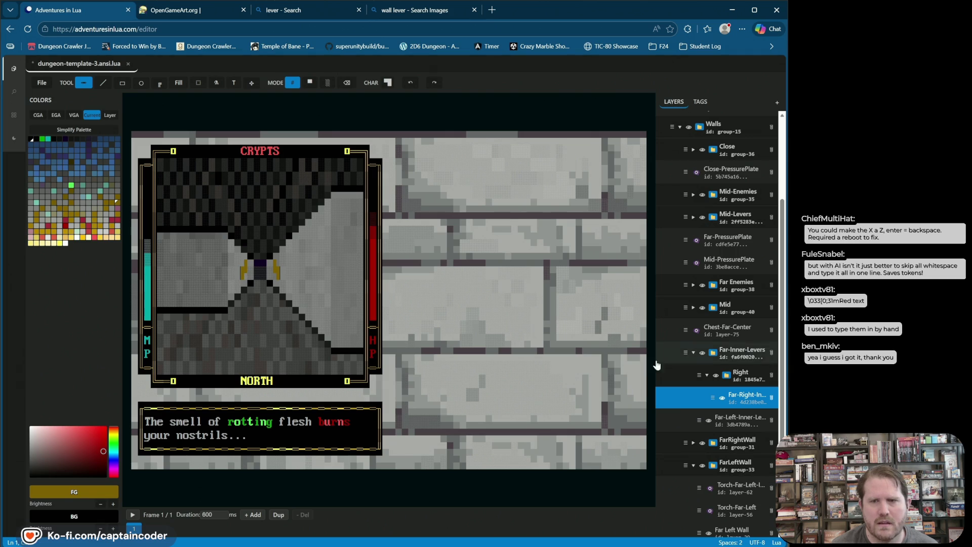
# Step: Save the dungeon template and confirm the far-right lever still toggles
pyautogui.click(733, 400)
pyautogui.click(733, 400)
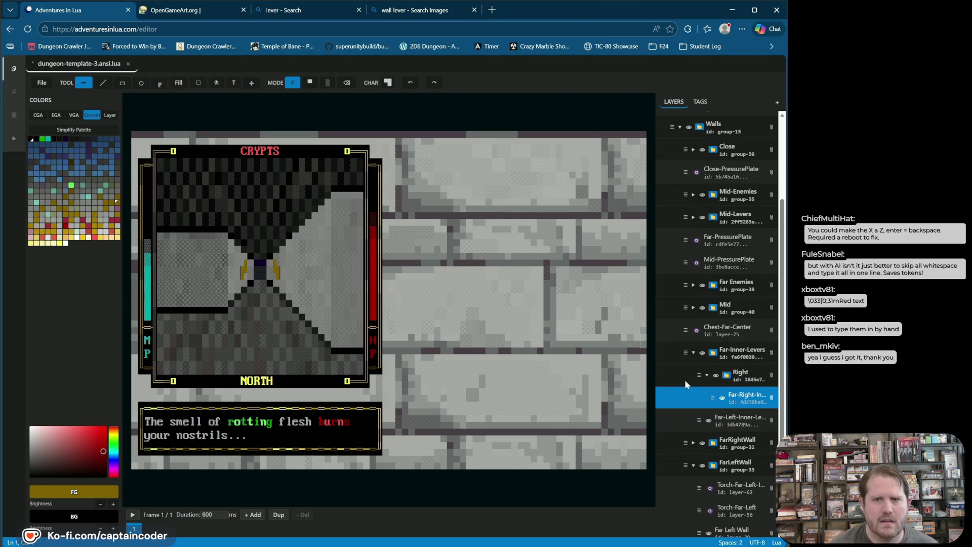
pyautogui.click(734, 400)
pyautogui.hotkey('ctrl', 's')
pyautogui.click(722, 399)
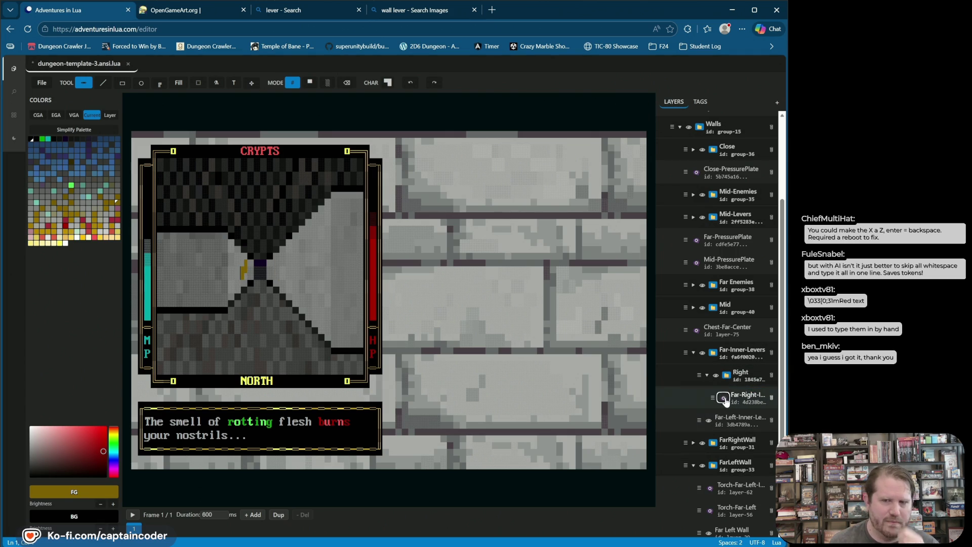
pyautogui.click(722, 399)
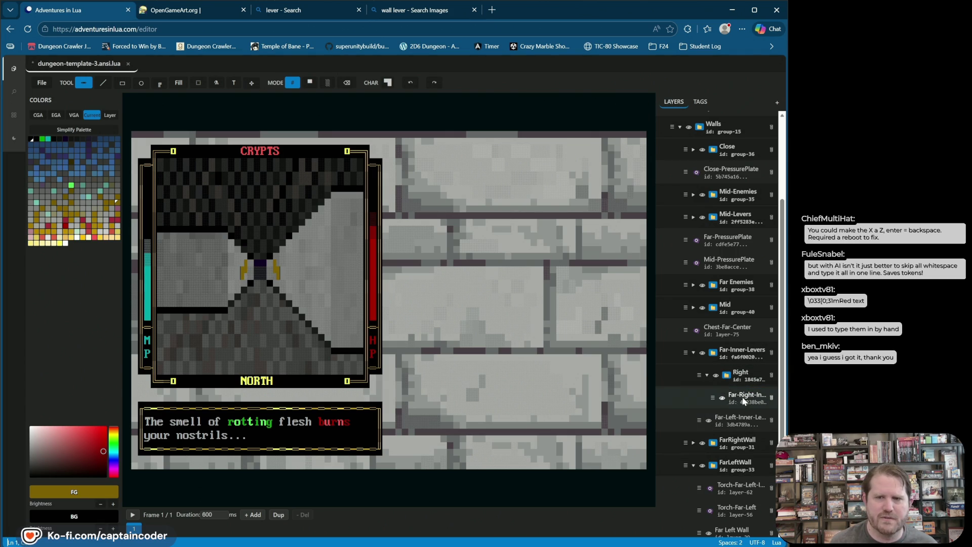
# Step: Duplicate the Far-Right-Inner-Lever layer and rename the copy with a '-Down' suffix
pyautogui.rightClick(743, 400)
pyautogui.click(761, 439)
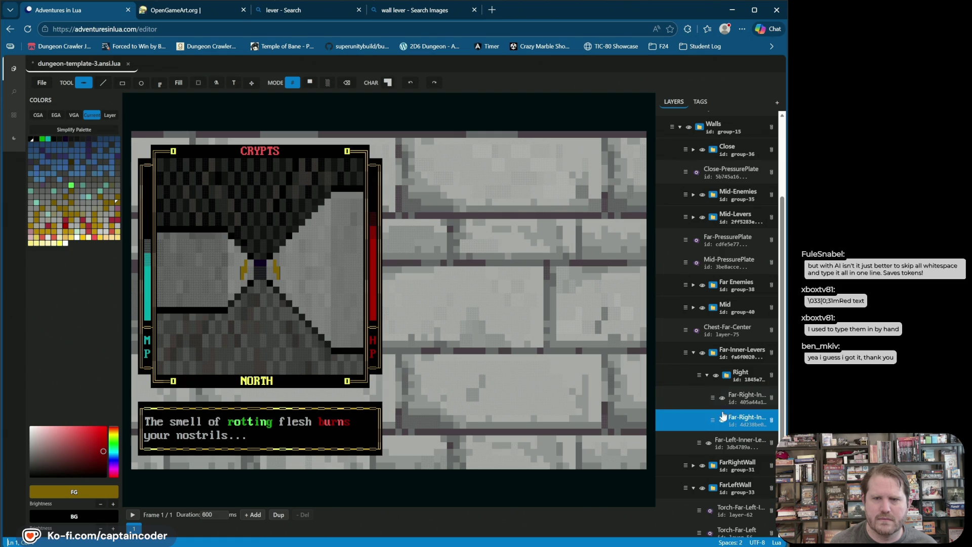
pyautogui.doubleClick(742, 416)
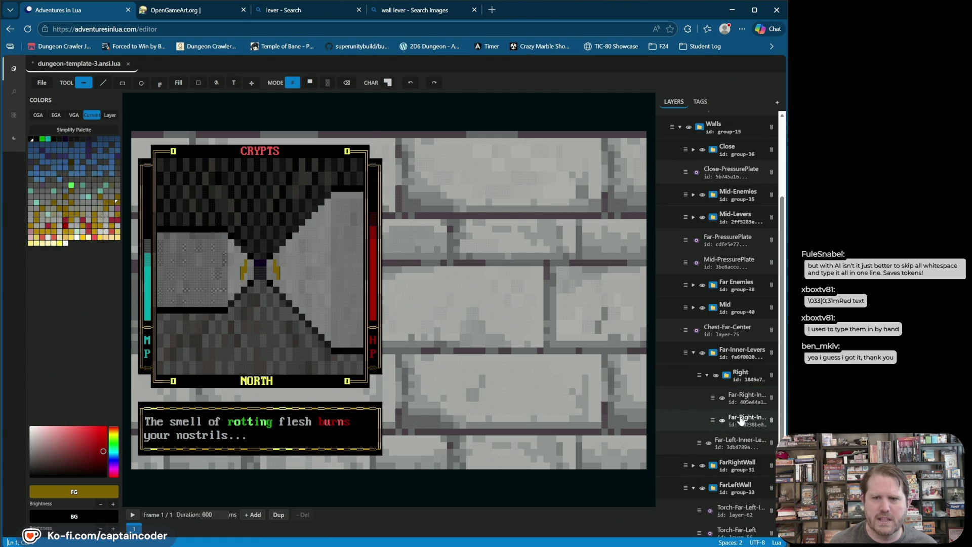
pyautogui.press('End')
pyautogui.write('-Down')
pyautogui.press('Return')
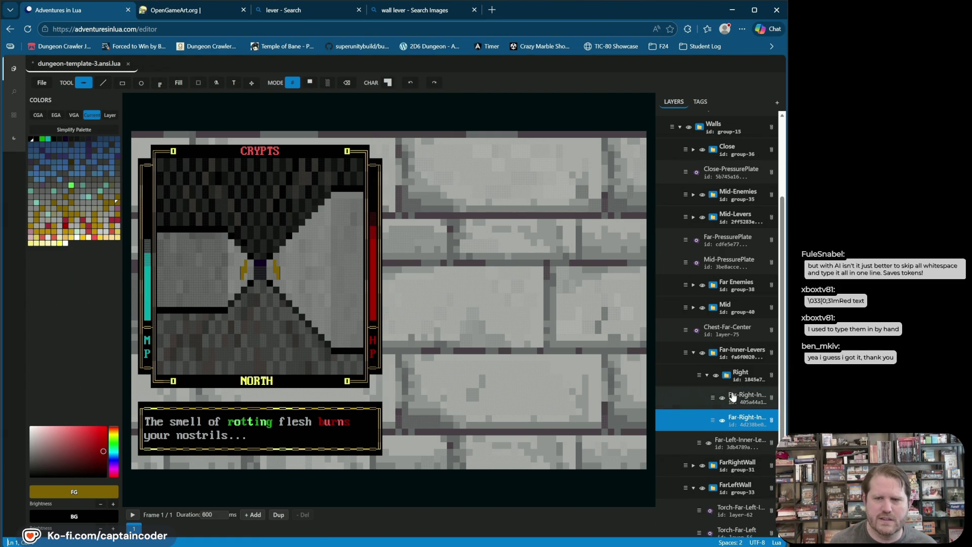
# Step: Remove '(Copy)' from the other layer's name, hide it, and select the Down layer
pyautogui.doubleClick(740, 398)
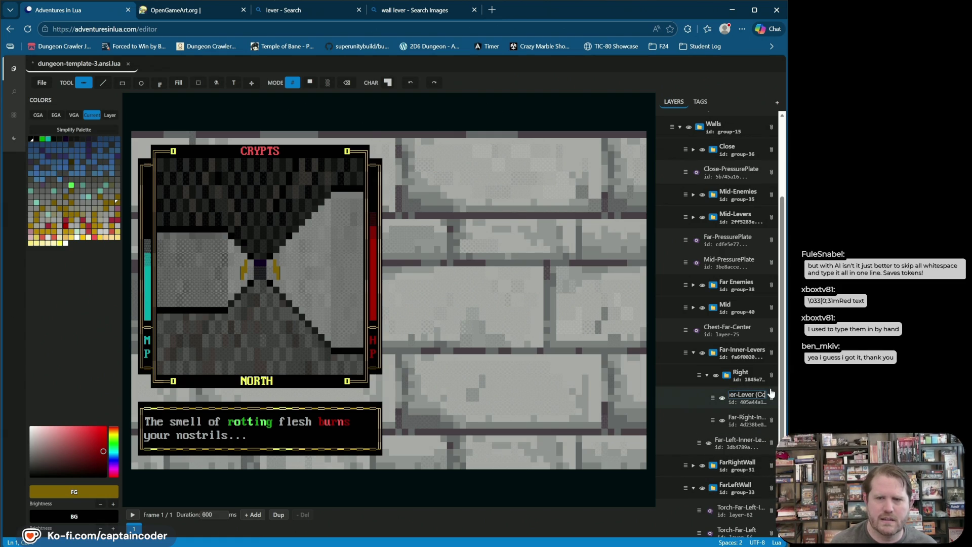
pyautogui.press('Return')
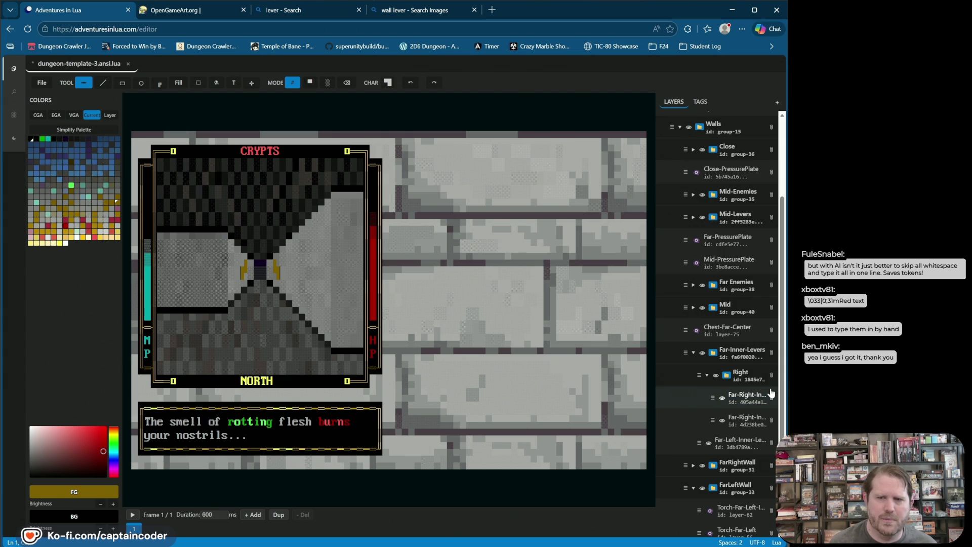
pyautogui.click(722, 398)
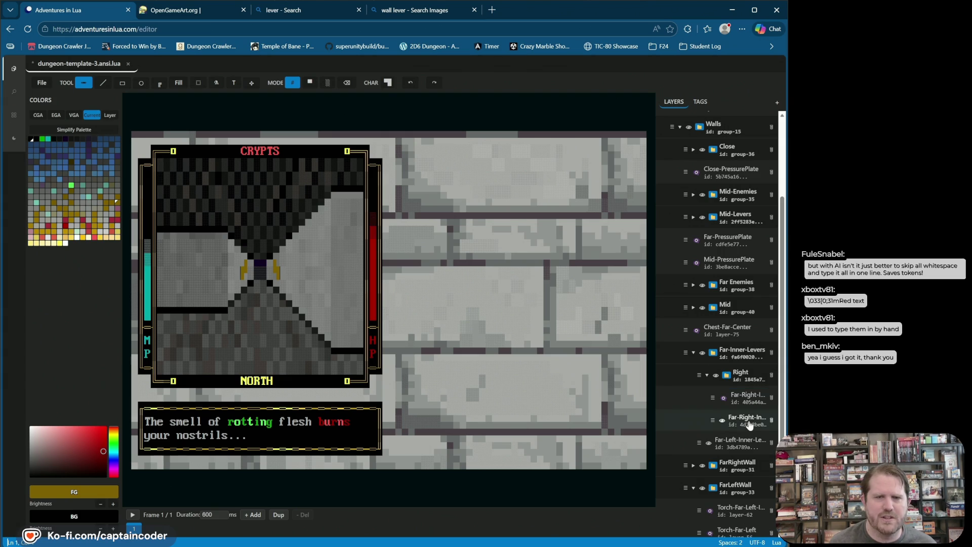
pyautogui.click(744, 420)
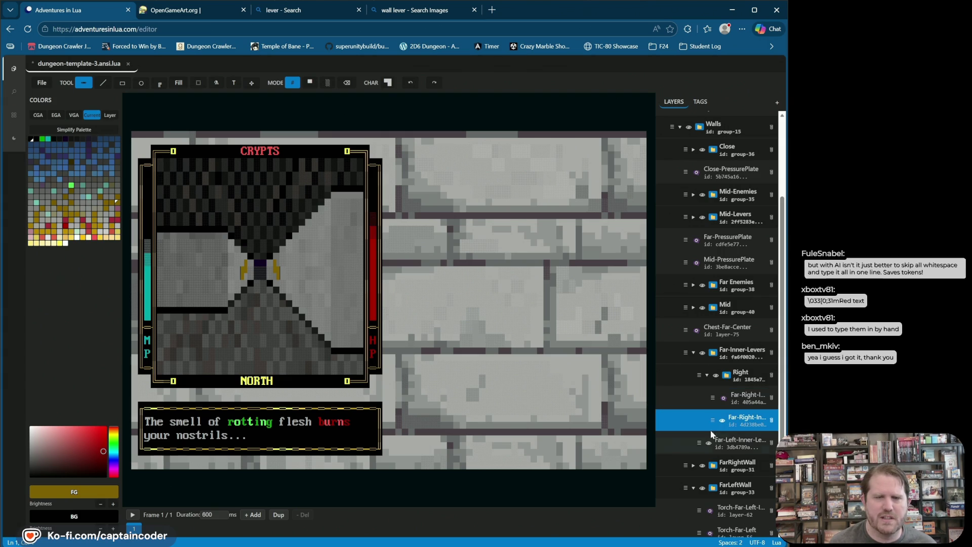
# Step: Paint a cell on the right lever, then choose a block character from the CHAR palette
pyautogui.click(388, 83)
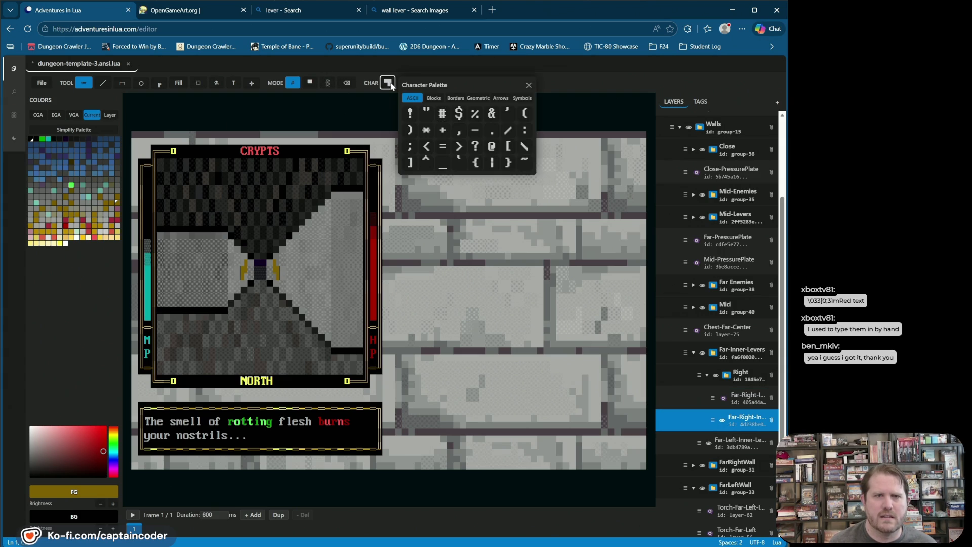
pyautogui.click(278, 269)
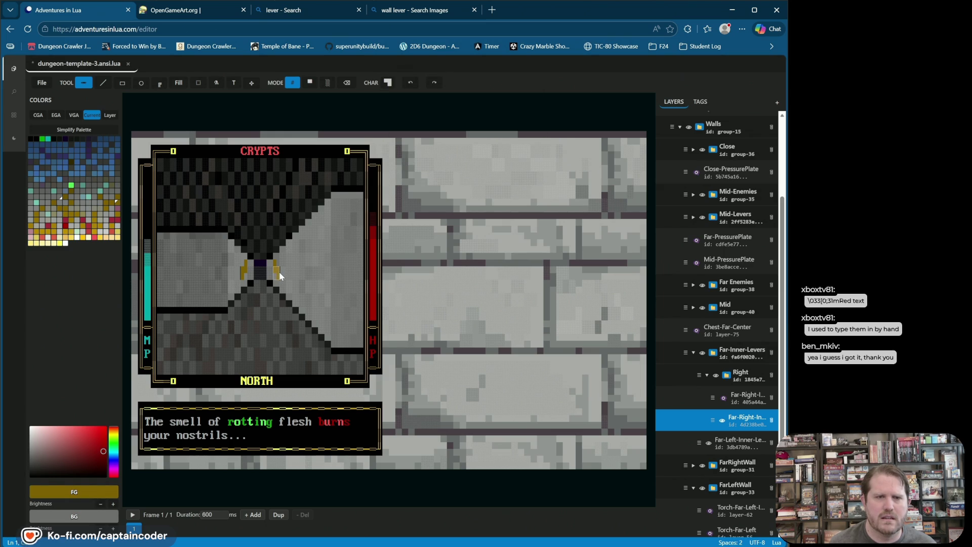
pyautogui.click(388, 82)
pyautogui.click(434, 98)
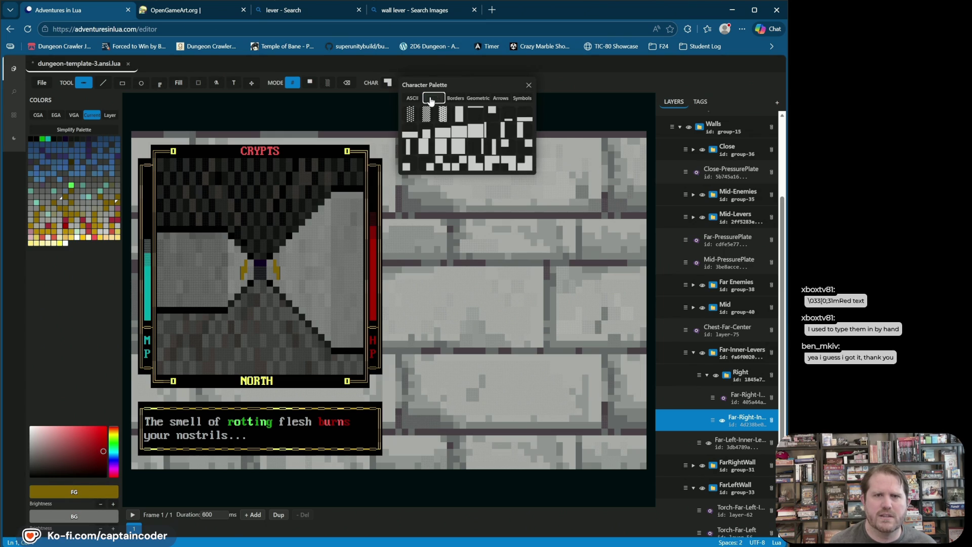
pyautogui.click(525, 164)
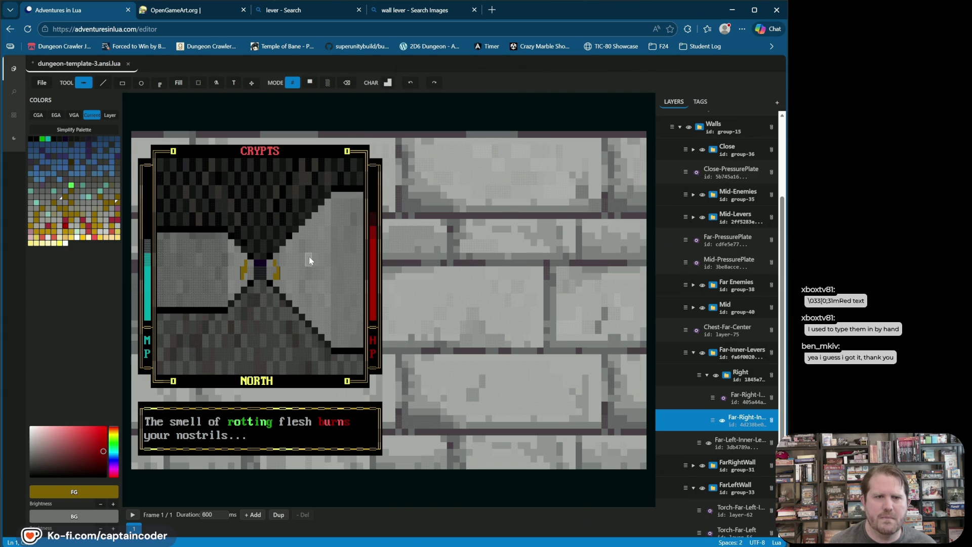
# Step: Try erasing, undo it to restore the right lever, and save the dungeon template
pyautogui.click(347, 83)
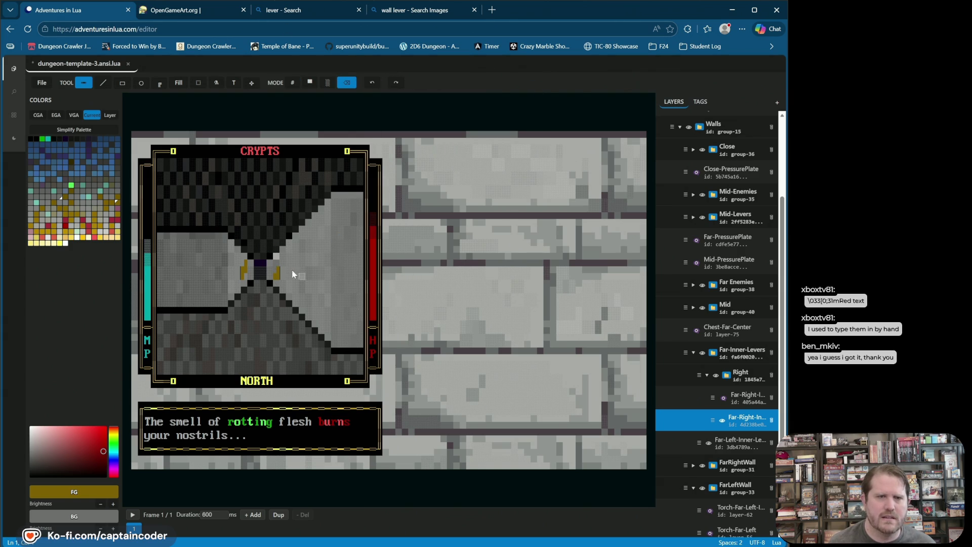
pyautogui.click(372, 83)
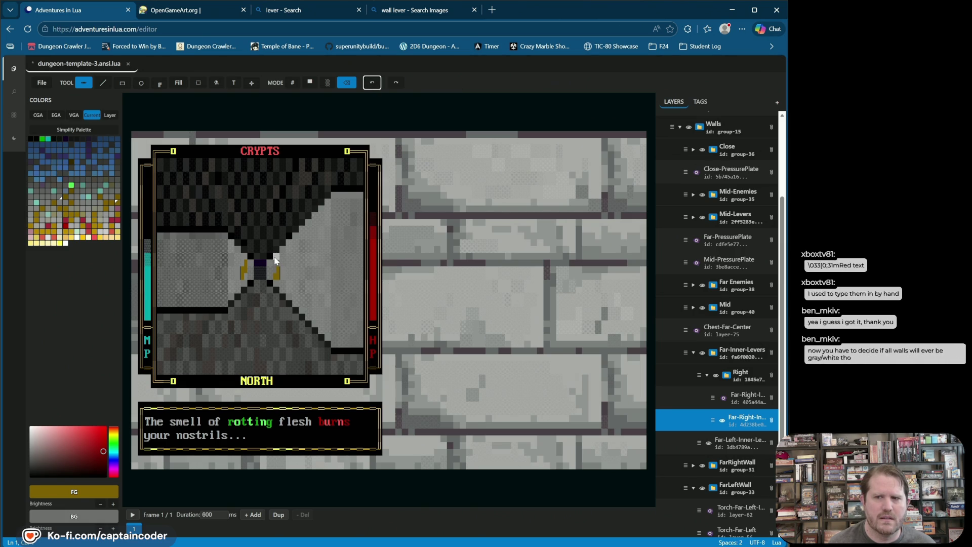
pyautogui.click(276, 261)
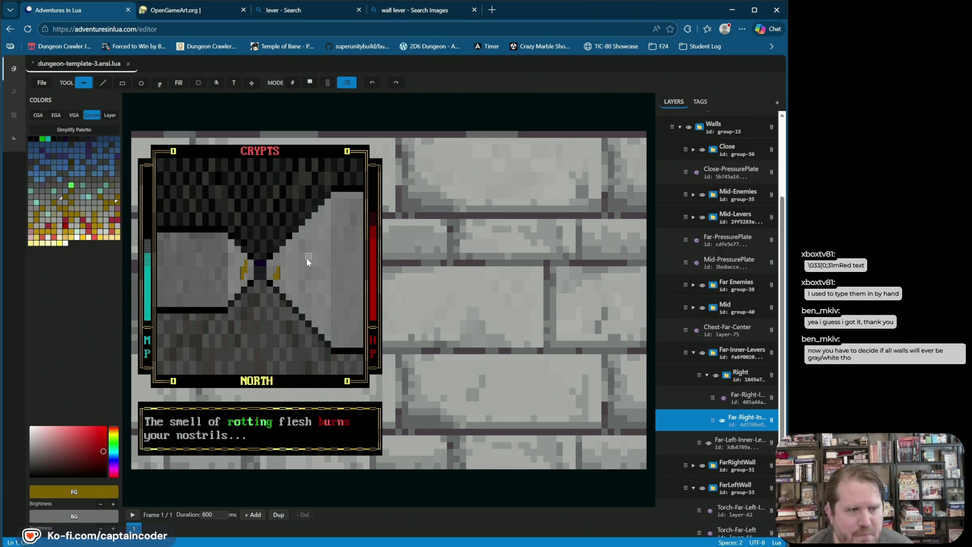
pyautogui.hotkey('ctrl', 's')
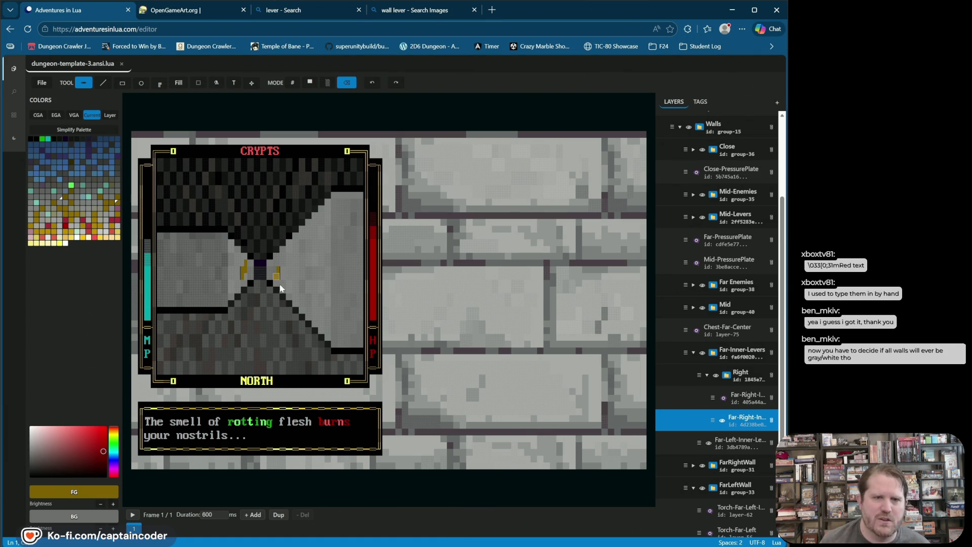
# Step: Return to # character-drawing mode and set the background colour to black
pyautogui.moveTo(269, 265); pyautogui.dragTo(225, 219)
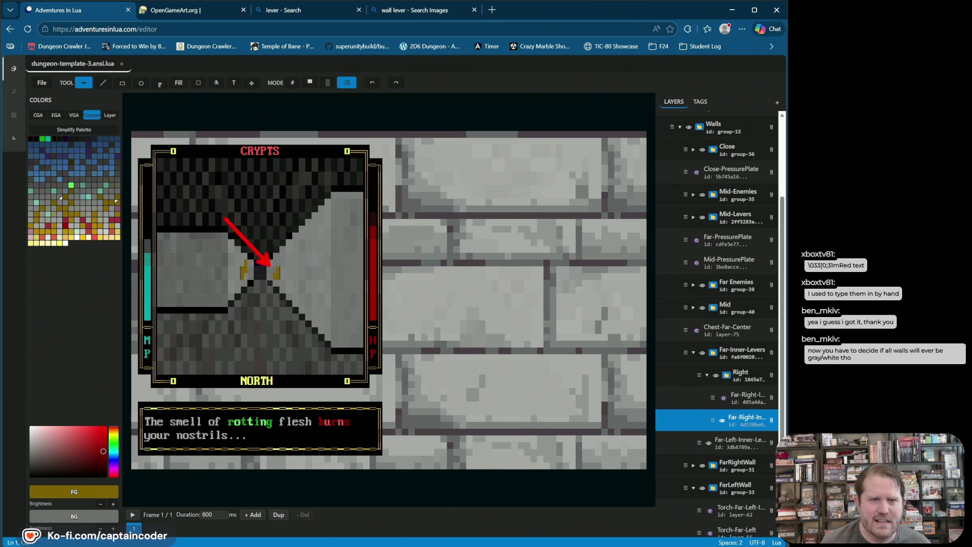
pyautogui.press('Escape')
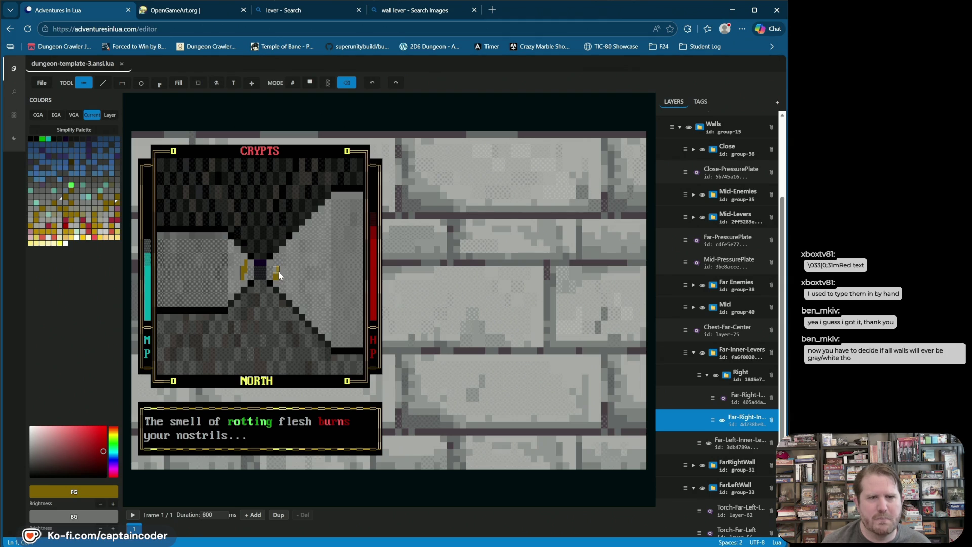
pyautogui.click(292, 83)
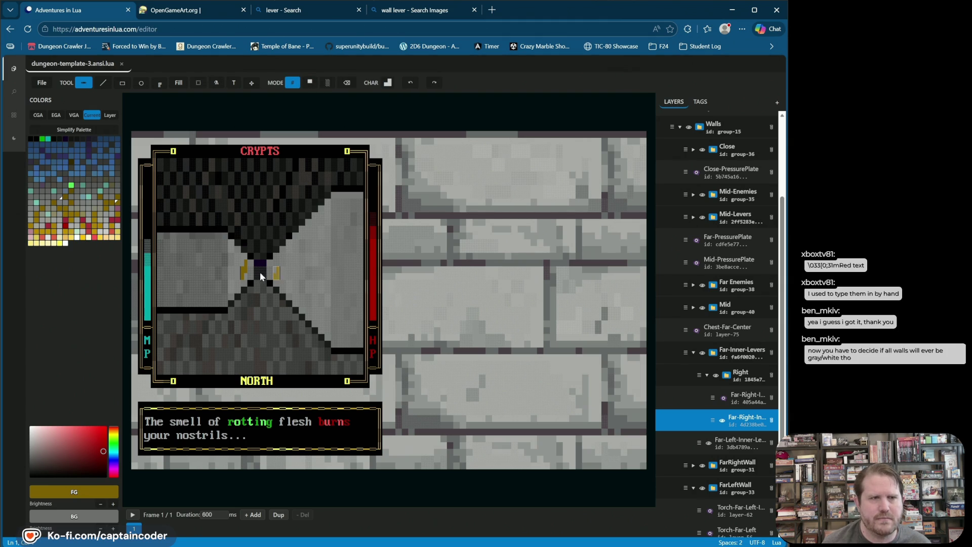
pyautogui.rightClick(31, 138)
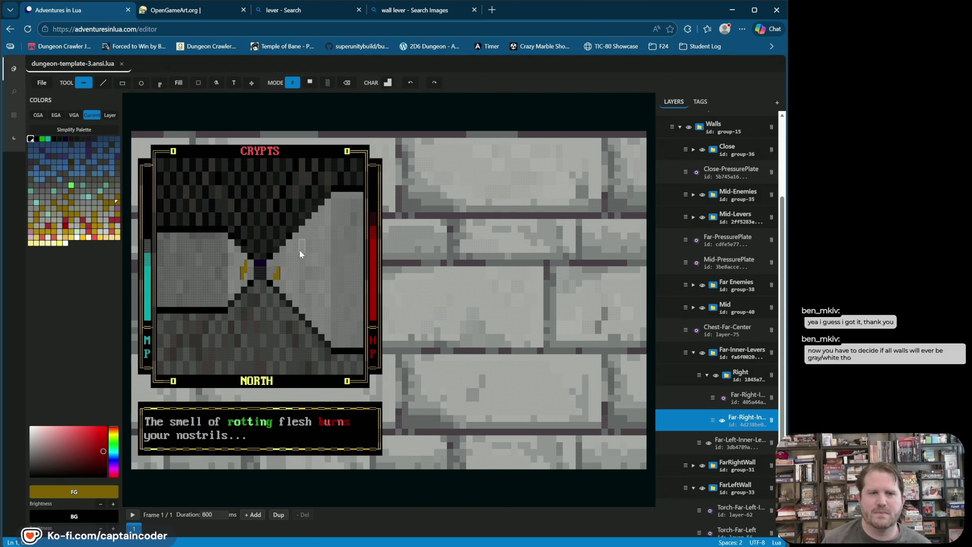
# Step: Hide the Walls-tagged layers, then briefly toggle the lever Down layer, leaving it visible
pyautogui.click(700, 102)
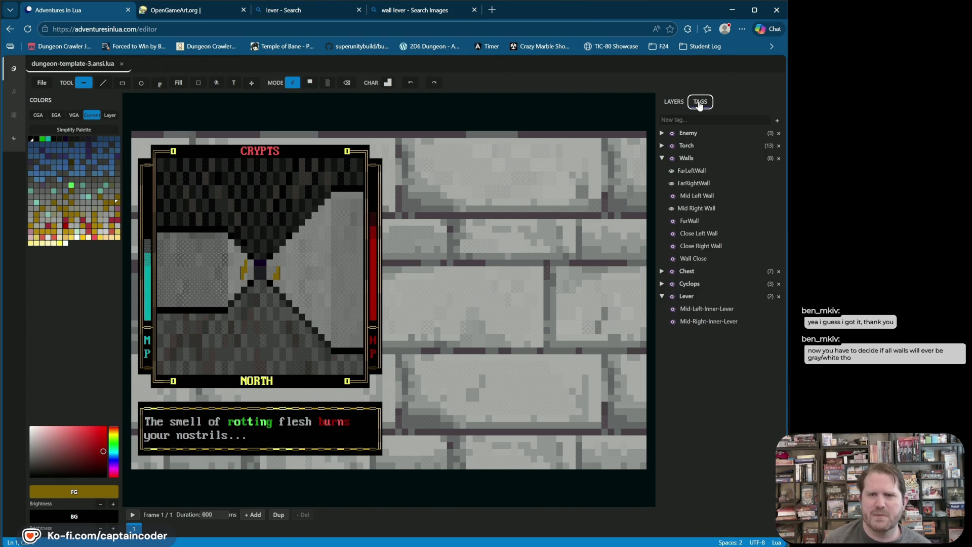
pyautogui.click(672, 158)
pyautogui.click(672, 158)
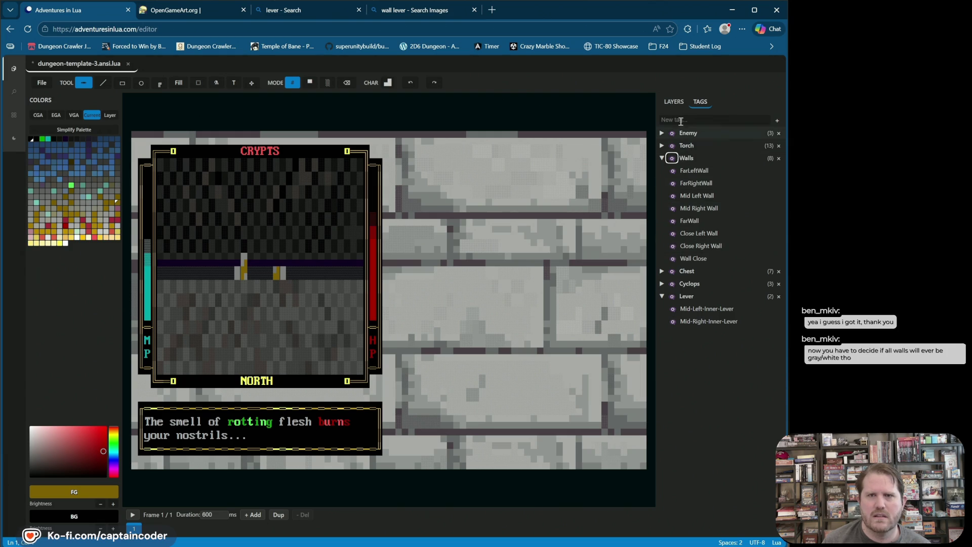
pyautogui.click(674, 102)
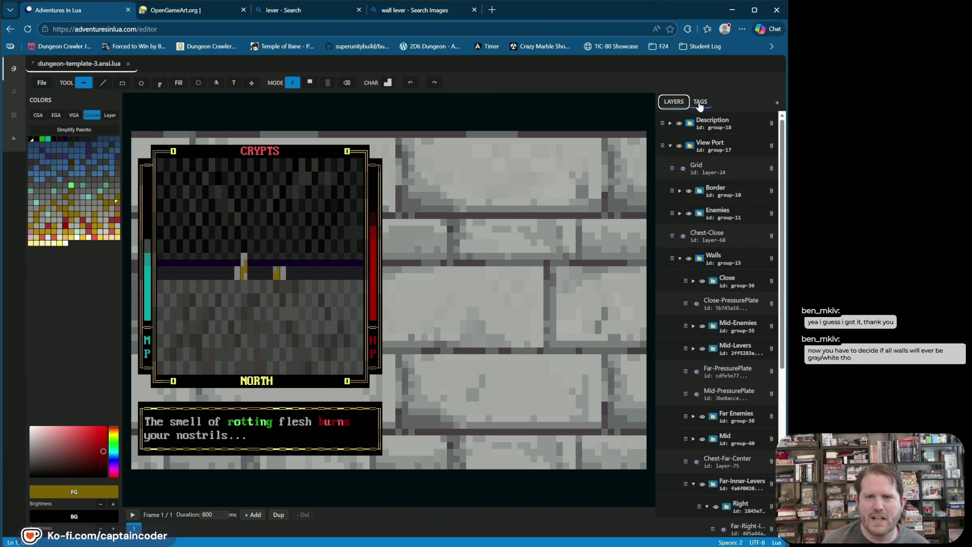
pyautogui.scroll(-4, 723, 298)
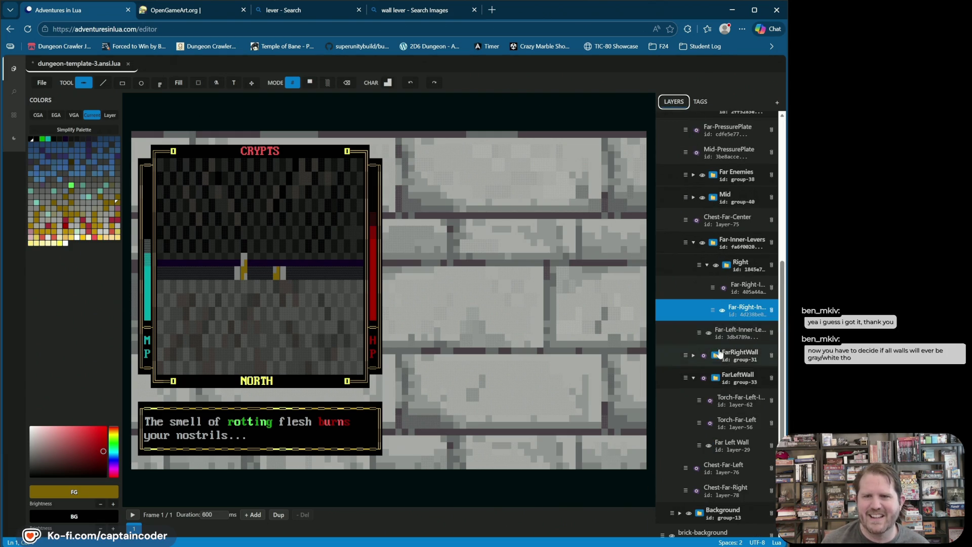
pyautogui.click(719, 360)
pyautogui.click(719, 360)
pyautogui.click(744, 358)
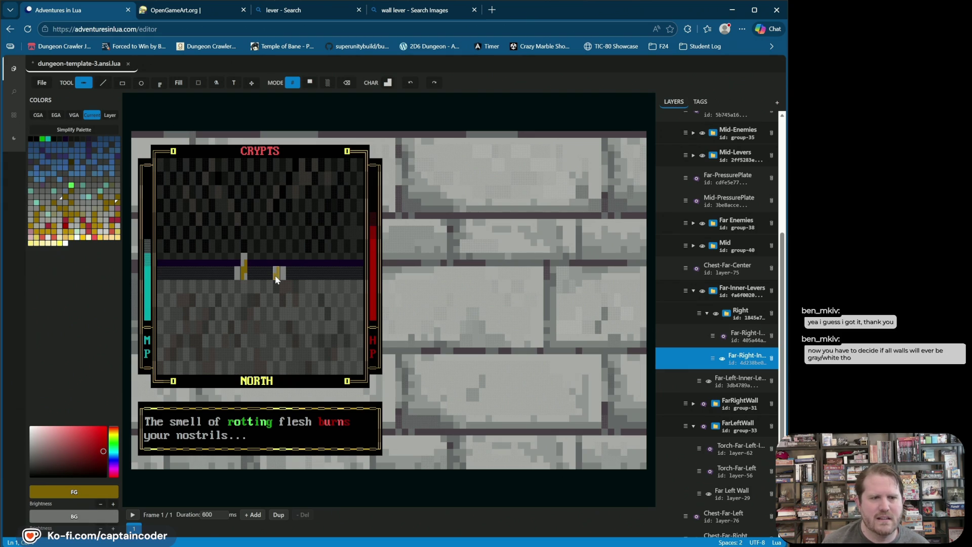
# Step: Pick the dark grey from the canvas as foreground, make black the background, and show tags
pyautogui.click(31, 140)
pyautogui.click(273, 276)
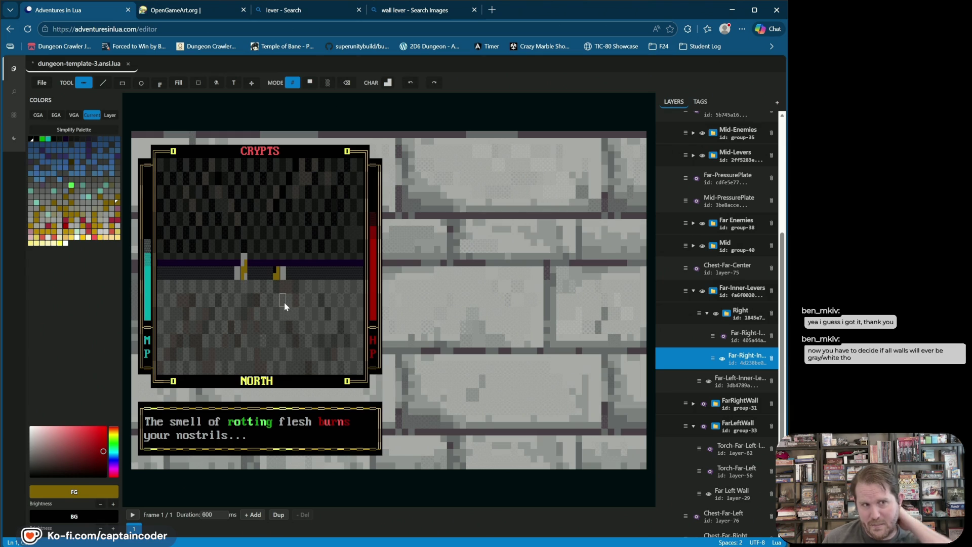
pyautogui.keyDown('alt'); pyautogui.click(284, 276); pyautogui.keyUp('alt')
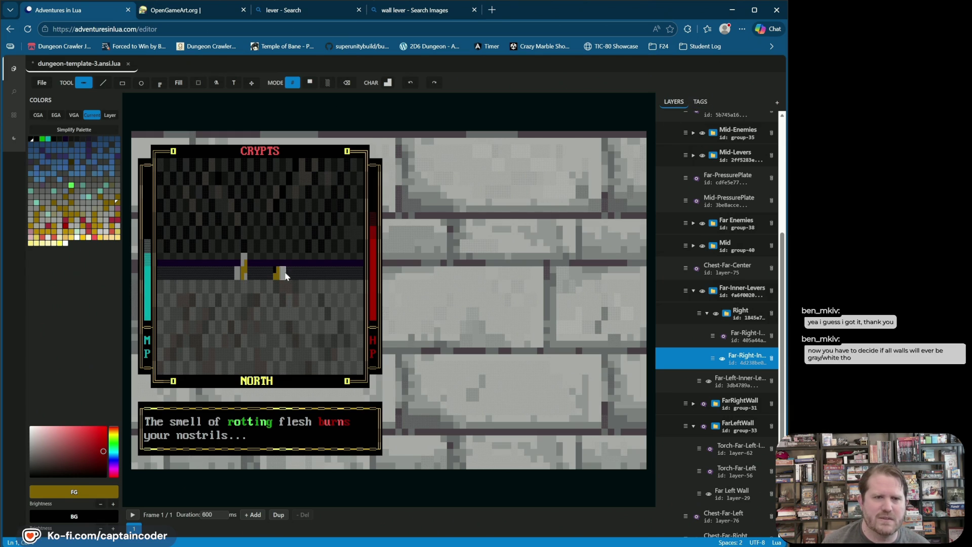
pyautogui.rightClick(29, 138)
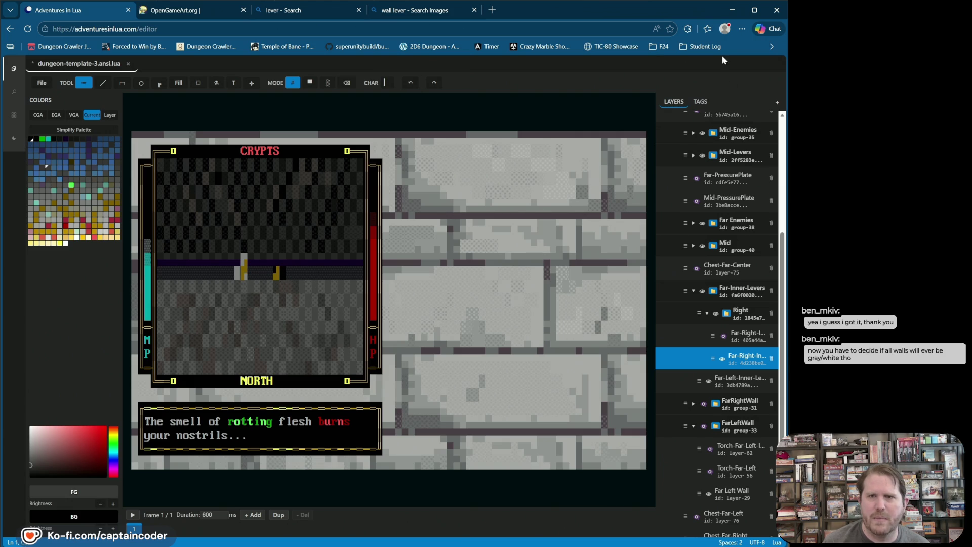
pyautogui.click(700, 101)
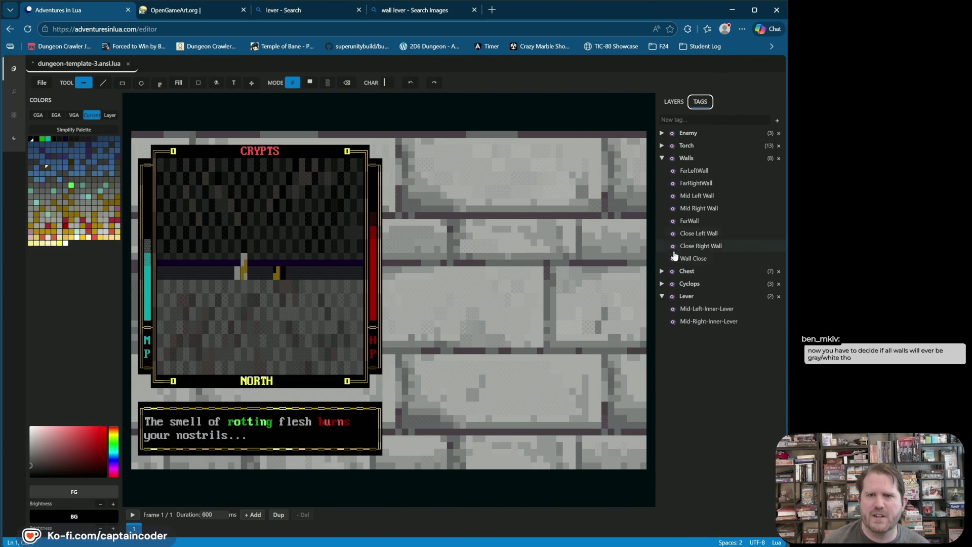
# Step: Toggle the FarRightWall tag repeatedly against the levers, leave it hidden, and return to Layers
pyautogui.click(673, 183)
pyautogui.click(673, 184)
pyautogui.click(673, 184)
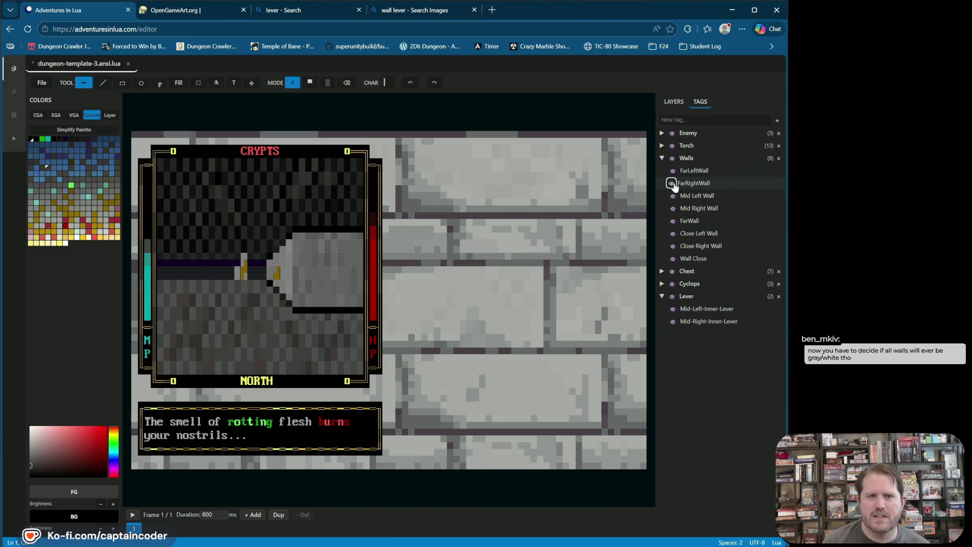
pyautogui.click(673, 184)
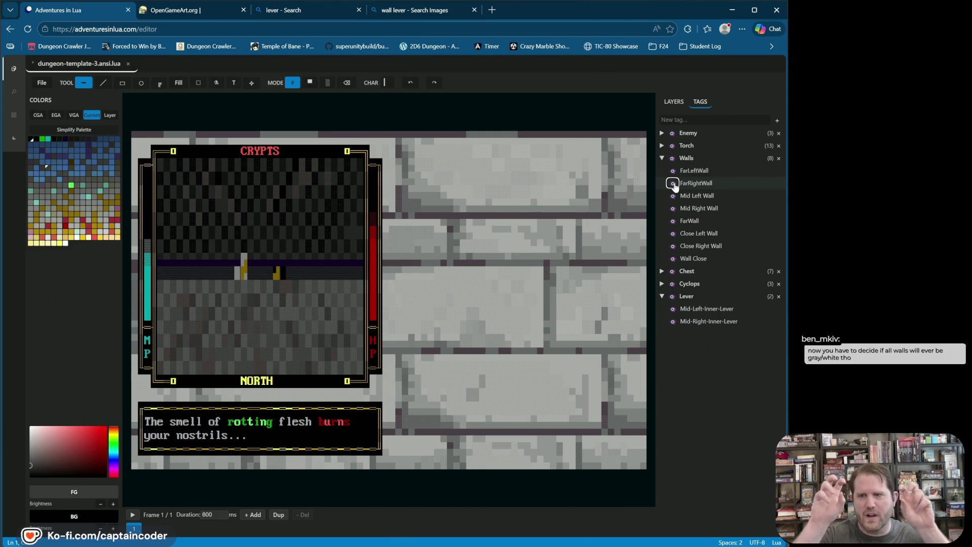
pyautogui.click(672, 183)
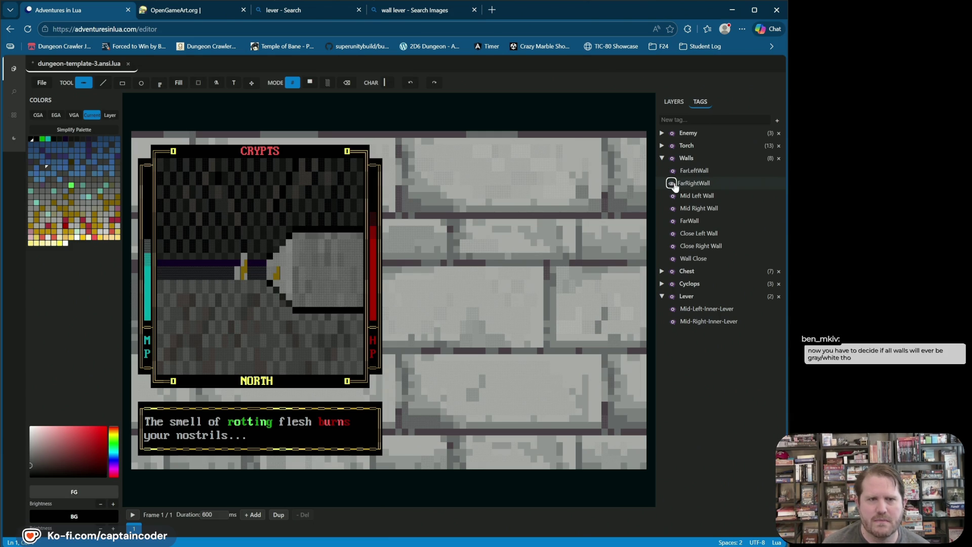
pyautogui.click(673, 183)
pyautogui.click(672, 184)
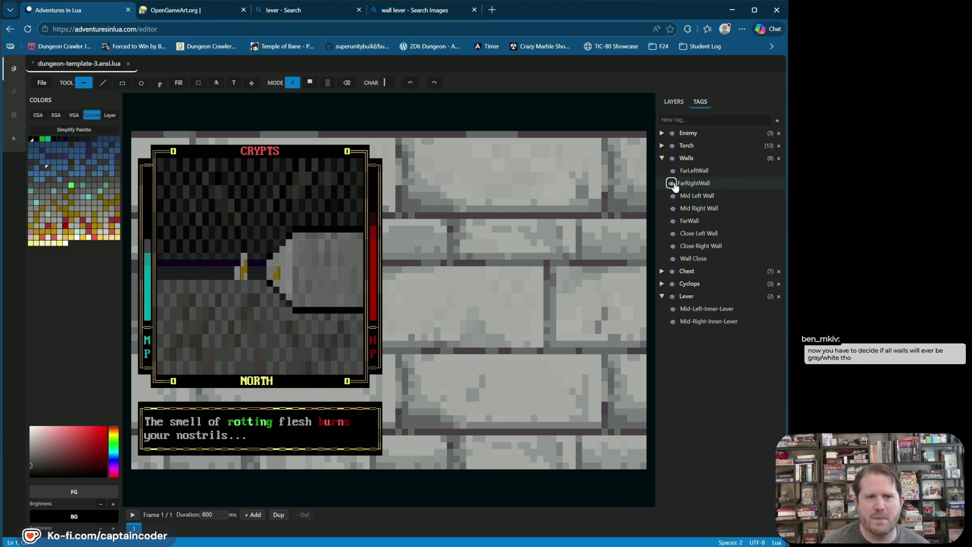
pyautogui.click(672, 184)
pyautogui.click(672, 183)
pyautogui.click(672, 183)
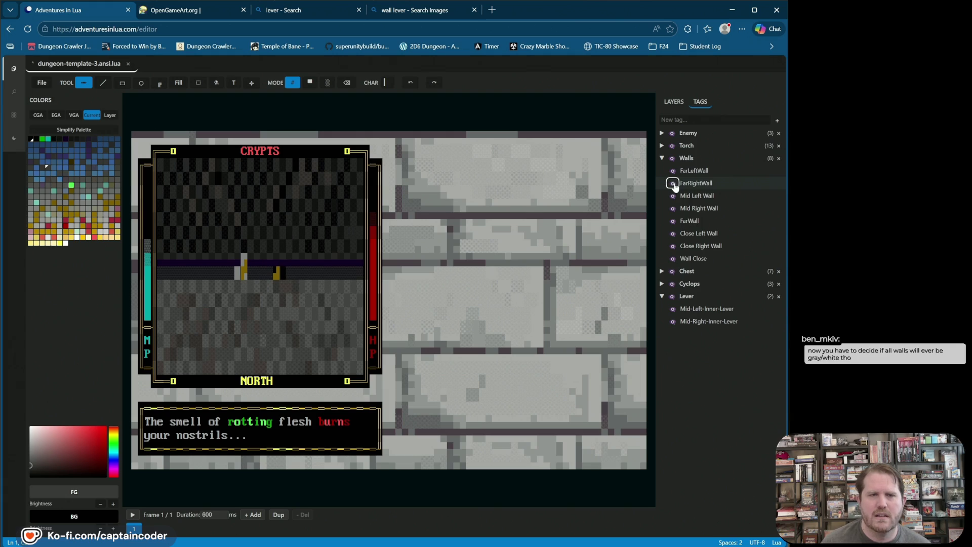
pyautogui.click(673, 183)
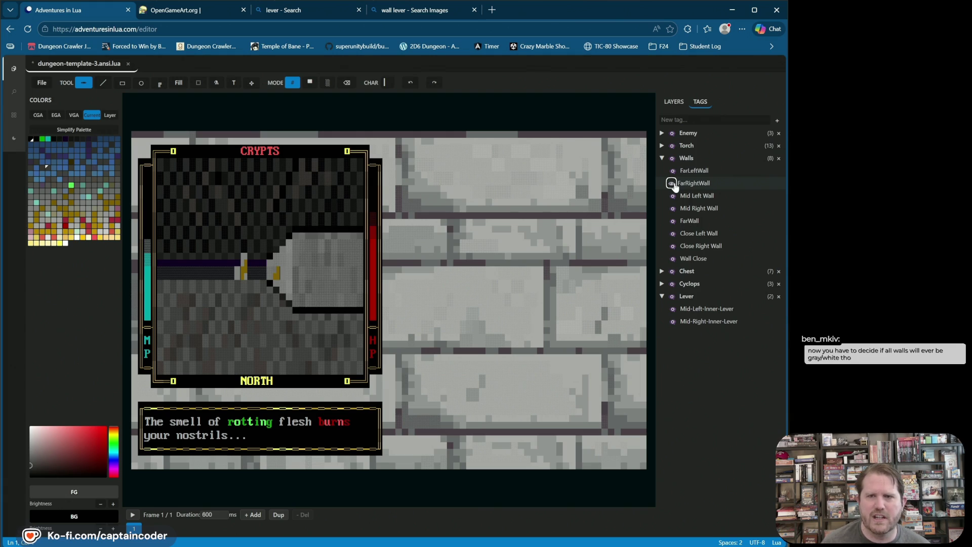
pyautogui.click(672, 184)
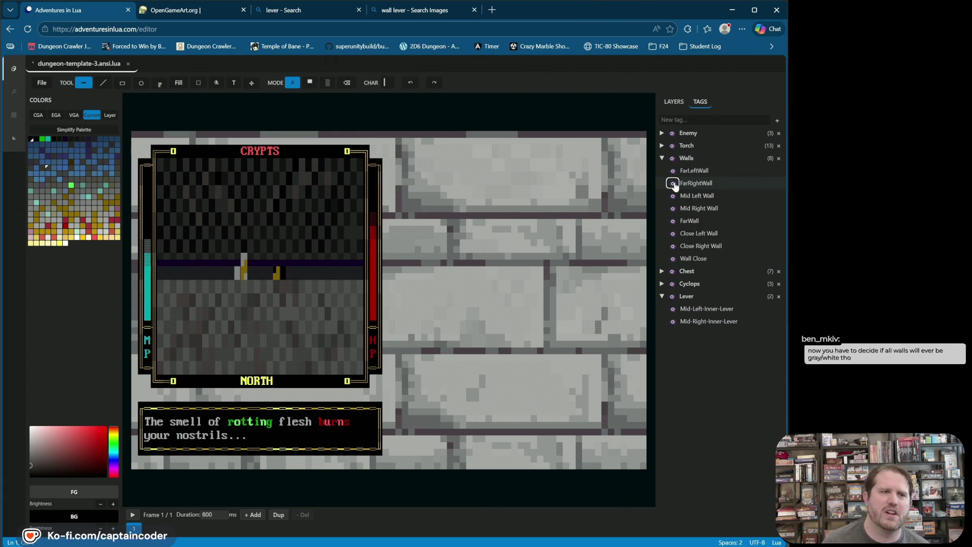
pyautogui.click(672, 183)
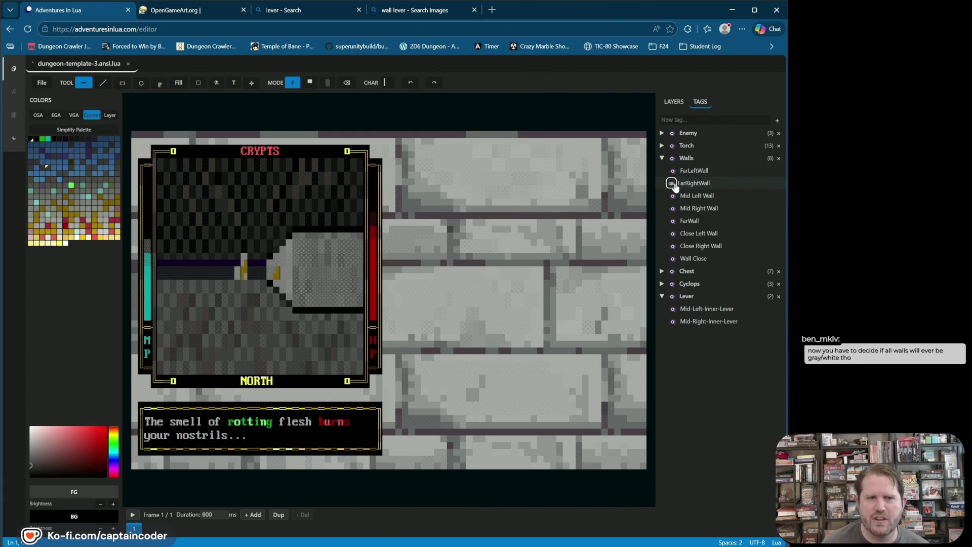
pyautogui.click(672, 183)
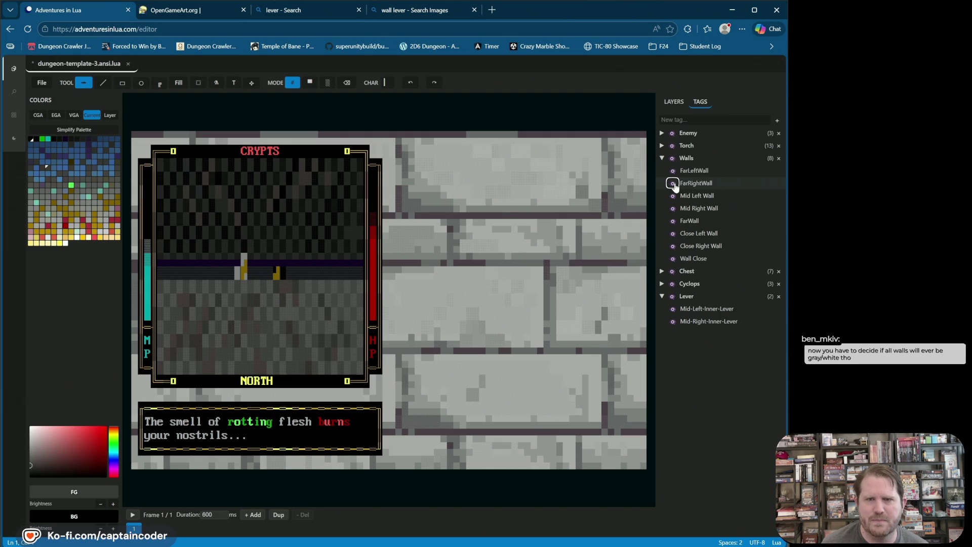
pyautogui.click(672, 183)
pyautogui.click(672, 183)
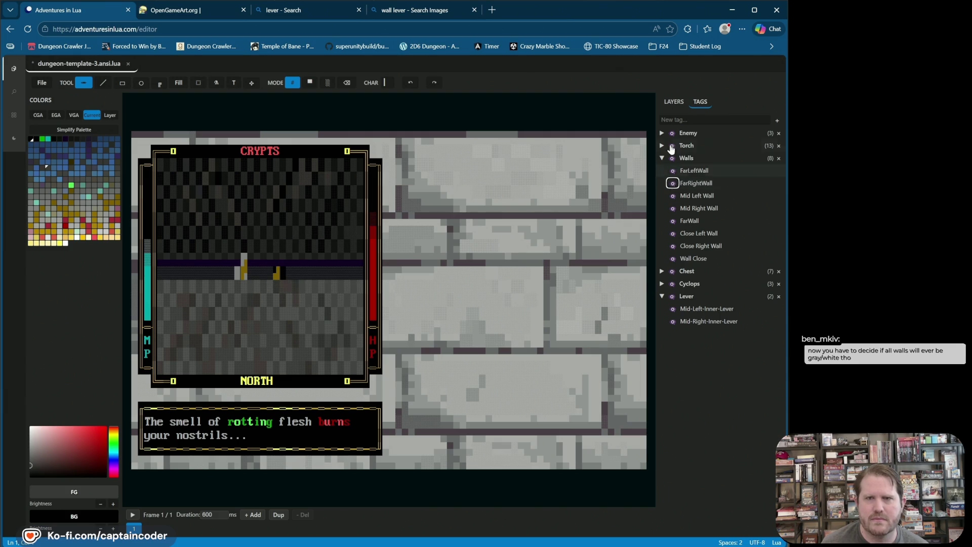
pyautogui.click(673, 103)
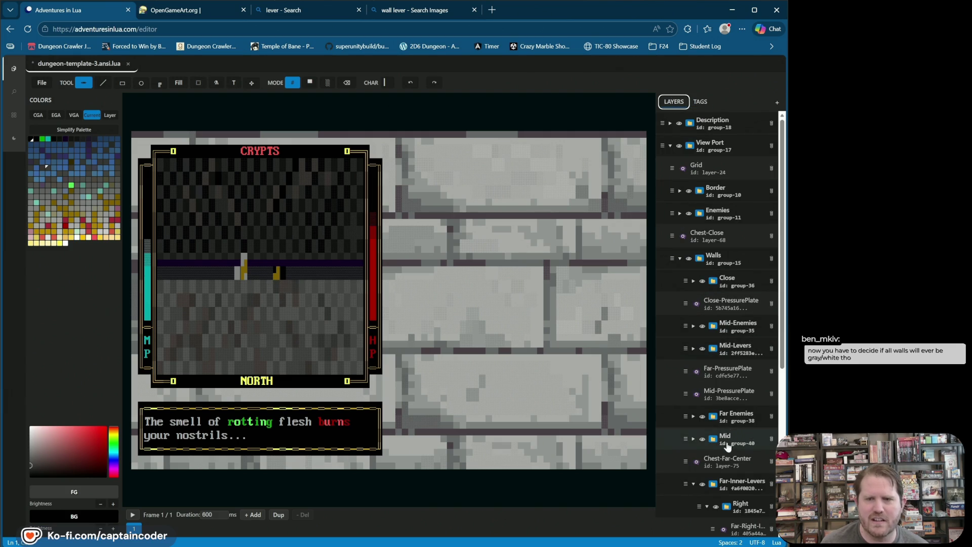
# Step: Toggle the two Far-Right-Inner lever layers, keeping the original lower lever state visible
pyautogui.scroll(-2, 727, 443)
pyautogui.scroll(-2, 727, 405)
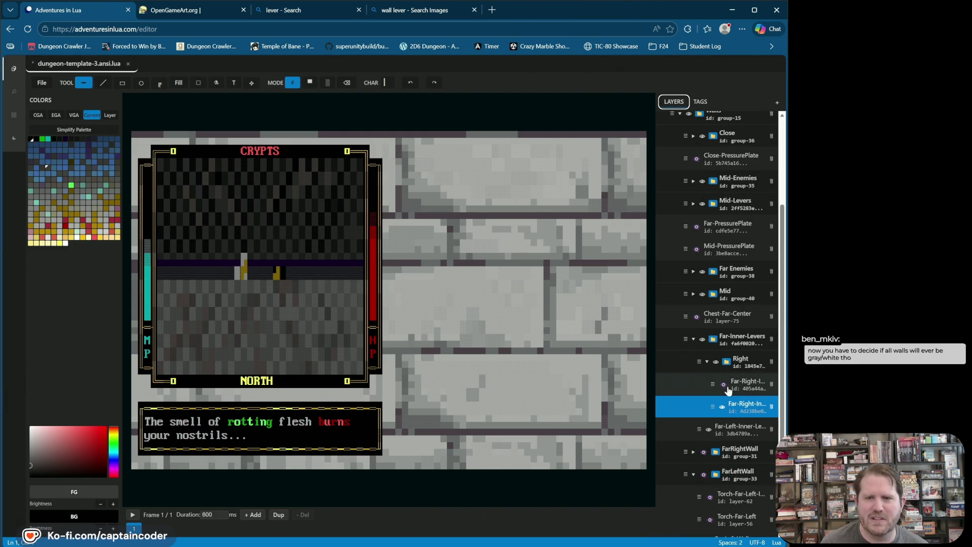
pyautogui.click(723, 385)
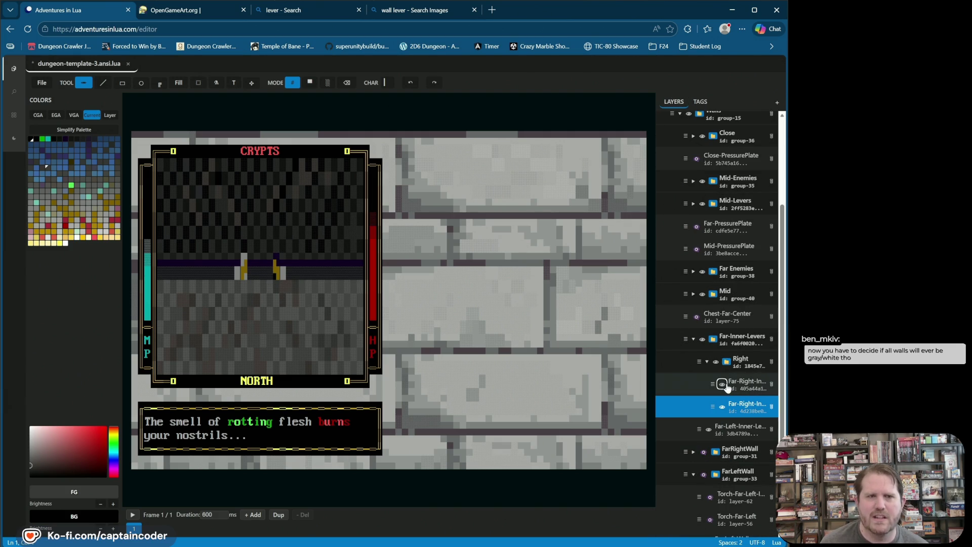
pyautogui.click(728, 387)
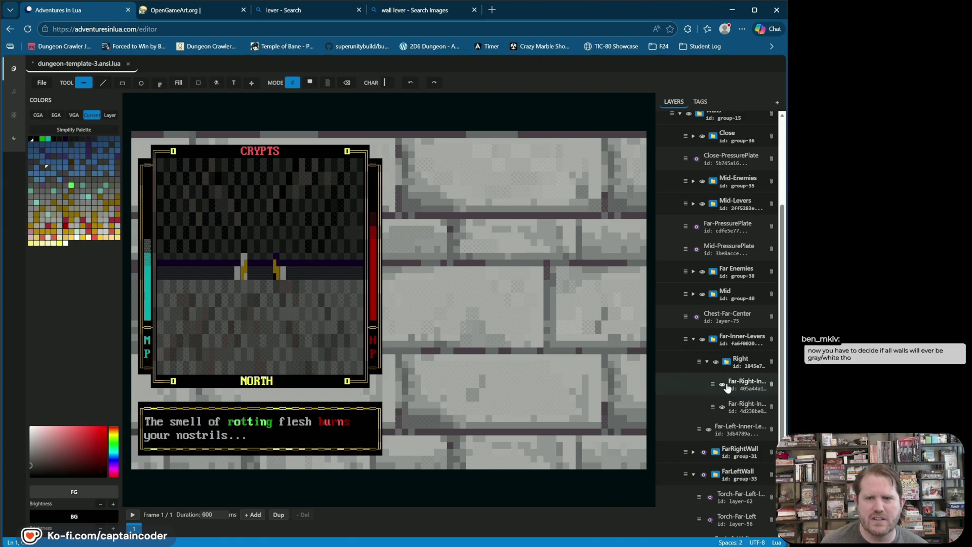
pyautogui.click(723, 385)
pyautogui.click(723, 386)
pyautogui.click(723, 385)
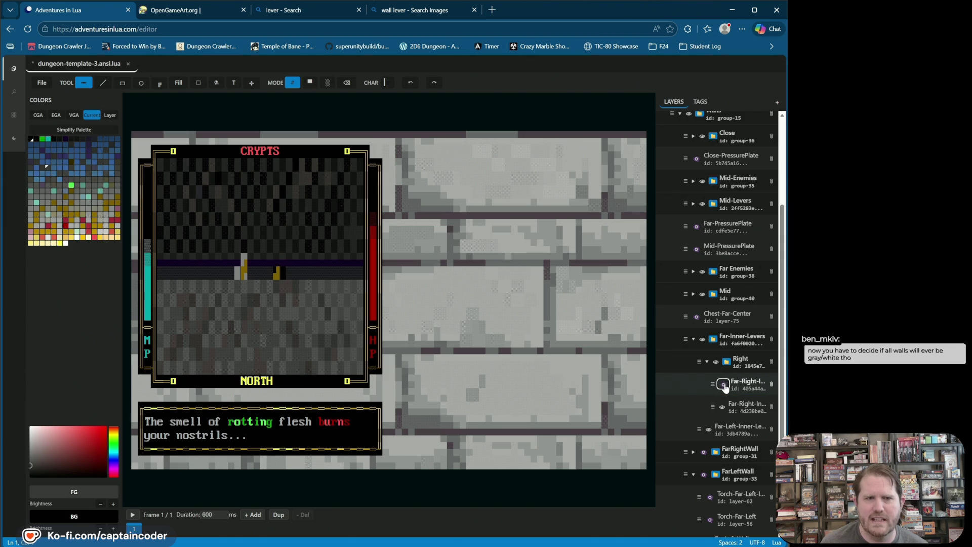
pyautogui.click(725, 387)
pyautogui.click(723, 408)
pyautogui.click(723, 408)
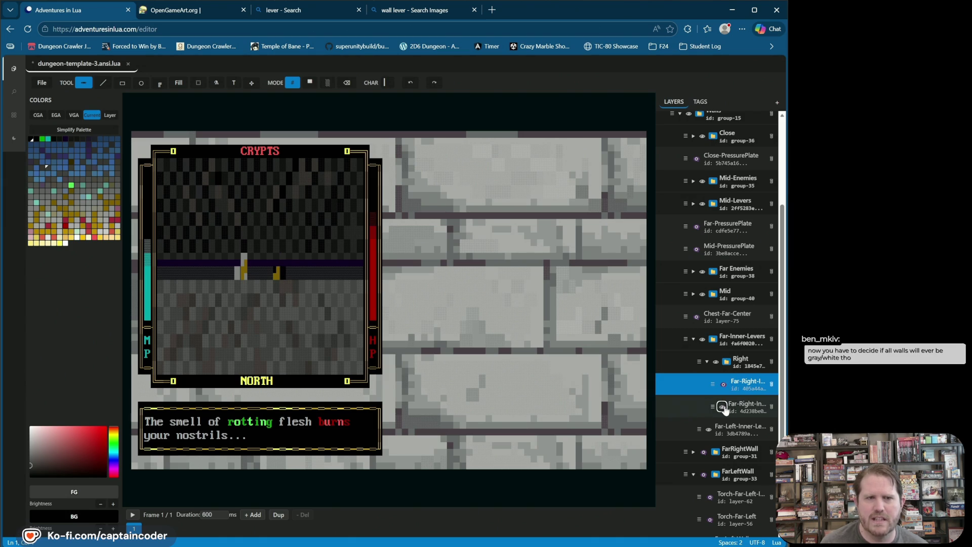
pyautogui.click(700, 101)
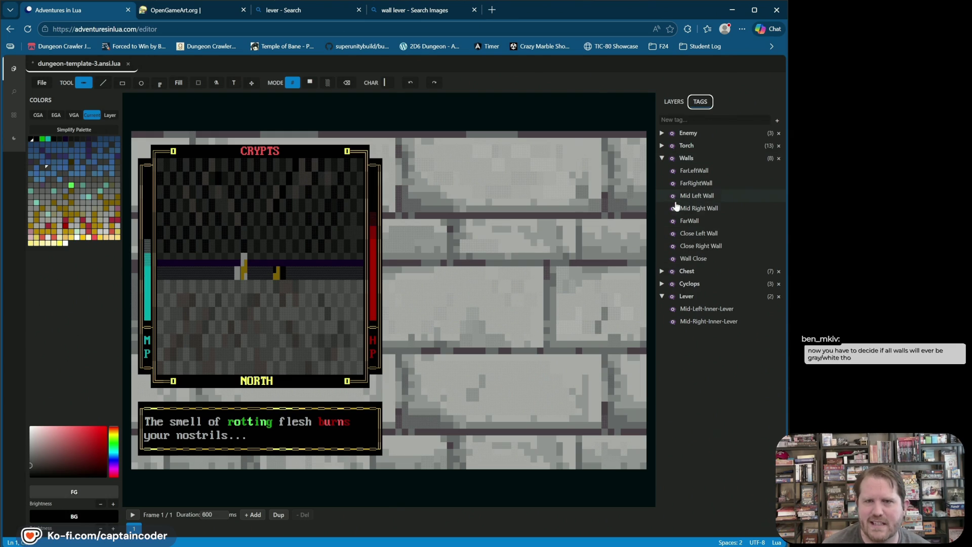
# Step: Show the FarLeftWall and FarRightWall tags, save the file, and return to the layer list
pyautogui.click(672, 171)
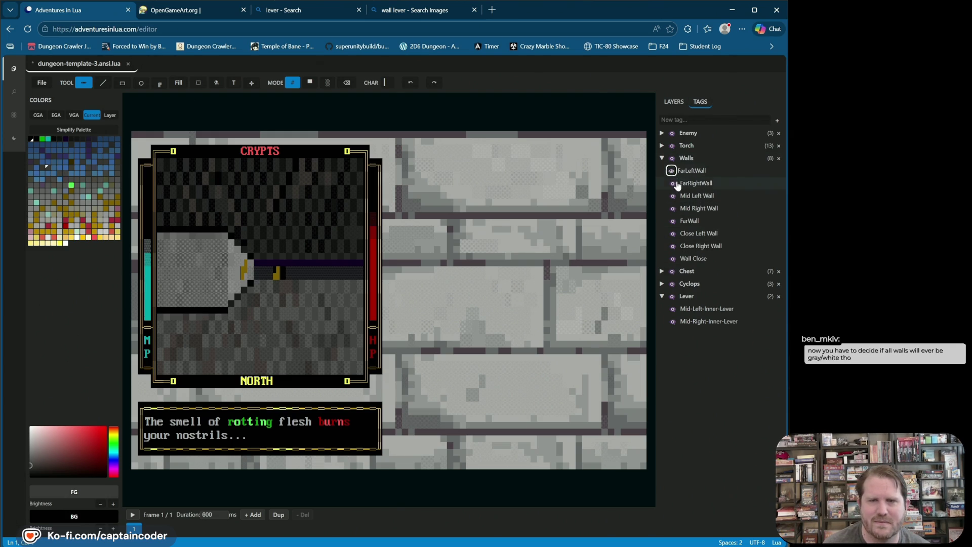
pyautogui.click(671, 183)
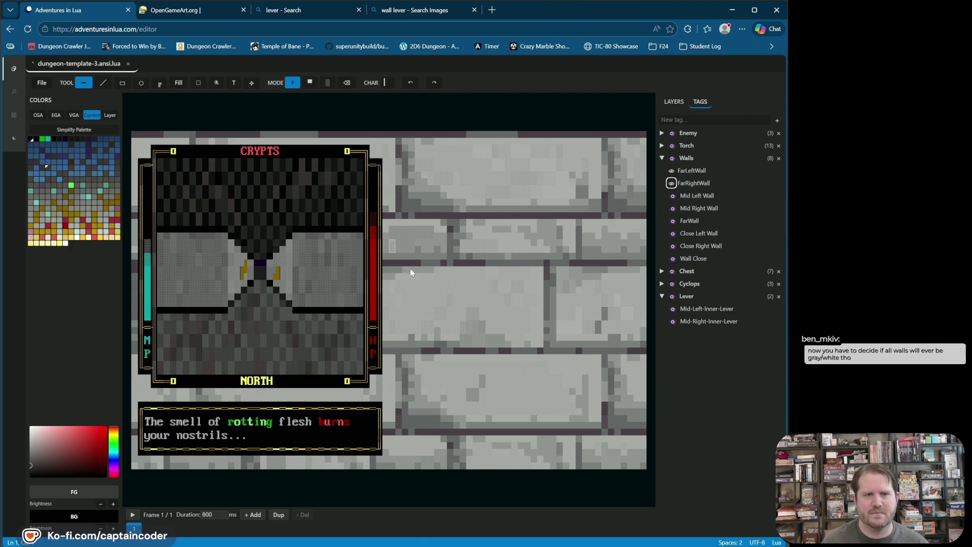
pyautogui.hotkey('ctrl', 's')
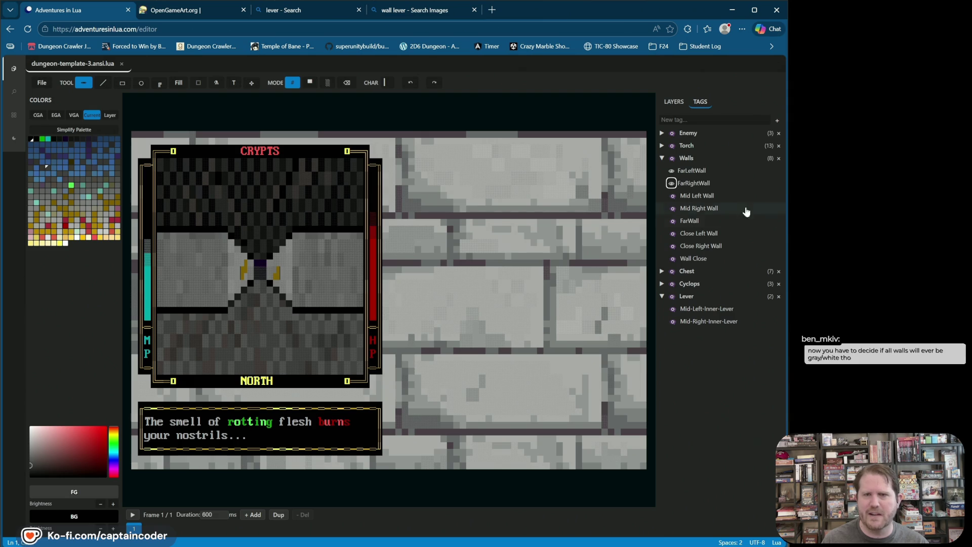
pyautogui.click(674, 102)
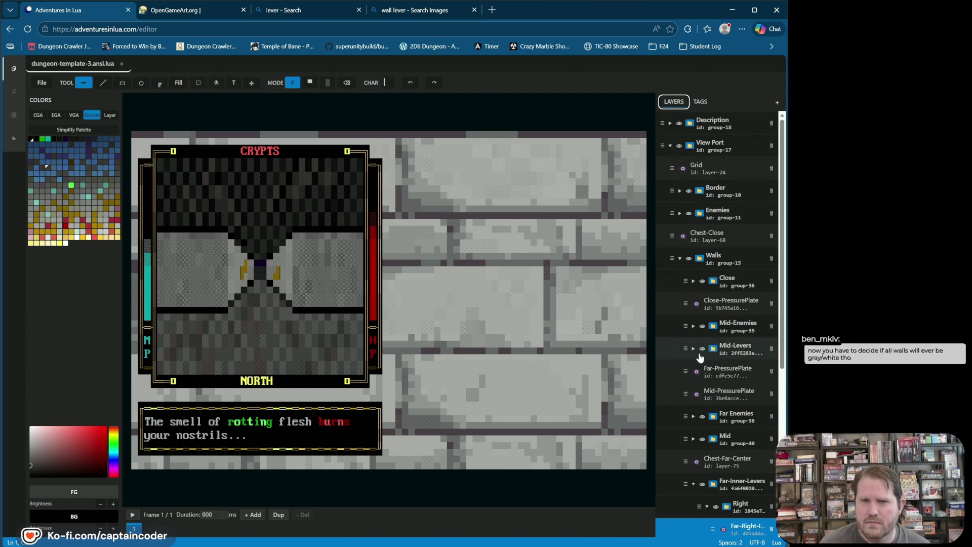
# Step: Toggle the Right lever group's visibility off and on, then collapse it
pyautogui.scroll(-2, 700, 358)
pyautogui.scroll(-1, 704, 355)
pyautogui.scroll(-2, 717, 344)
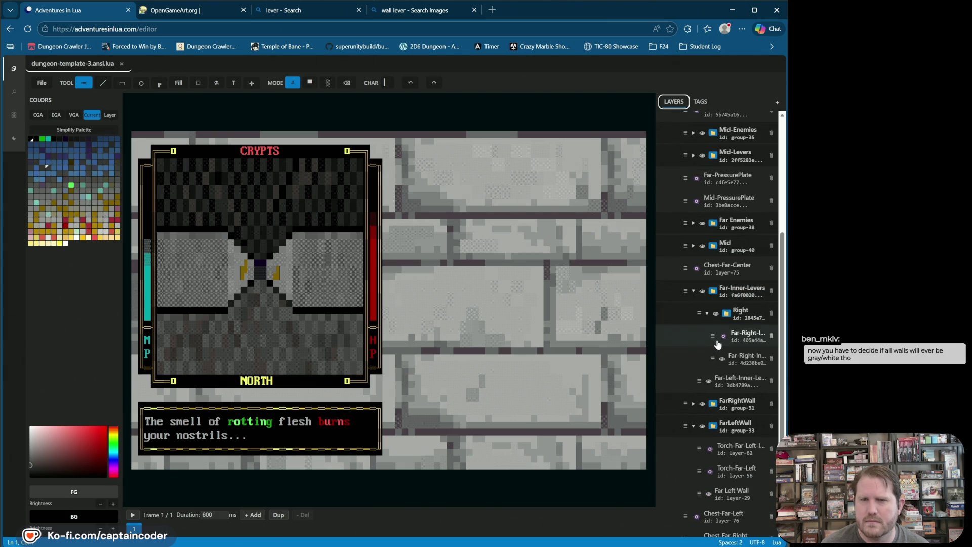
pyautogui.click(718, 343)
pyautogui.click(715, 314)
pyautogui.click(716, 315)
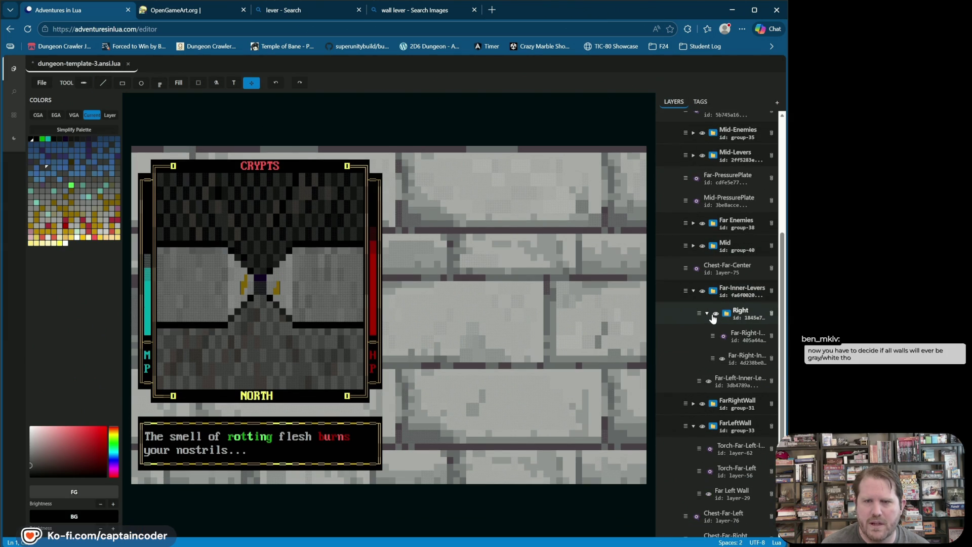
pyautogui.click(707, 313)
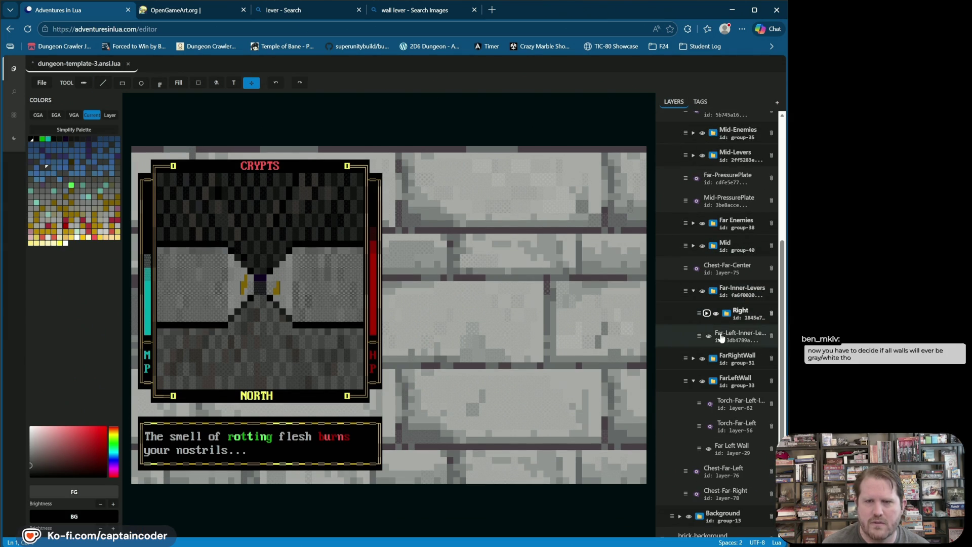
# Step: Put the far-left lever layer into a new group named Left
pyautogui.rightClick(720, 335)
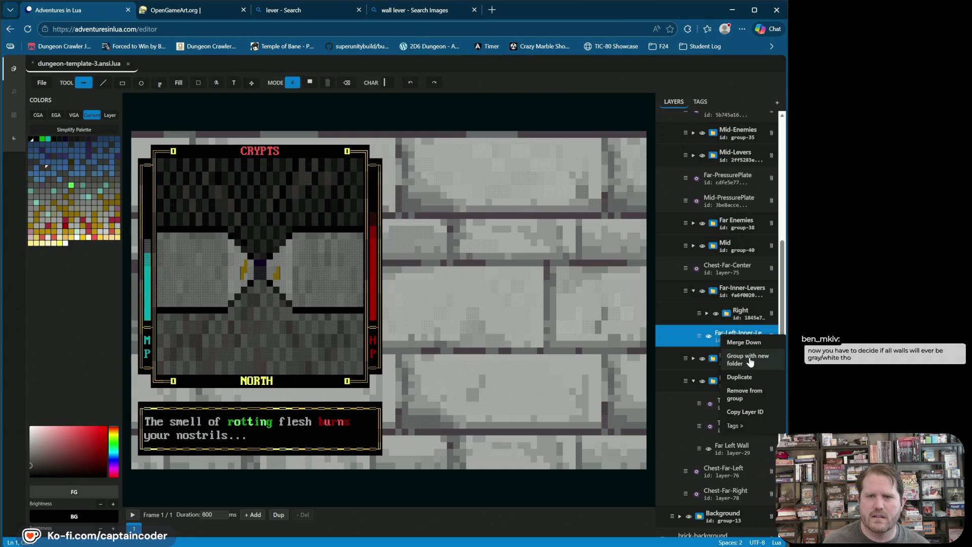
pyautogui.click(745, 359)
pyautogui.doubleClick(742, 333)
pyautogui.write('Left')
pyautogui.press('Return')
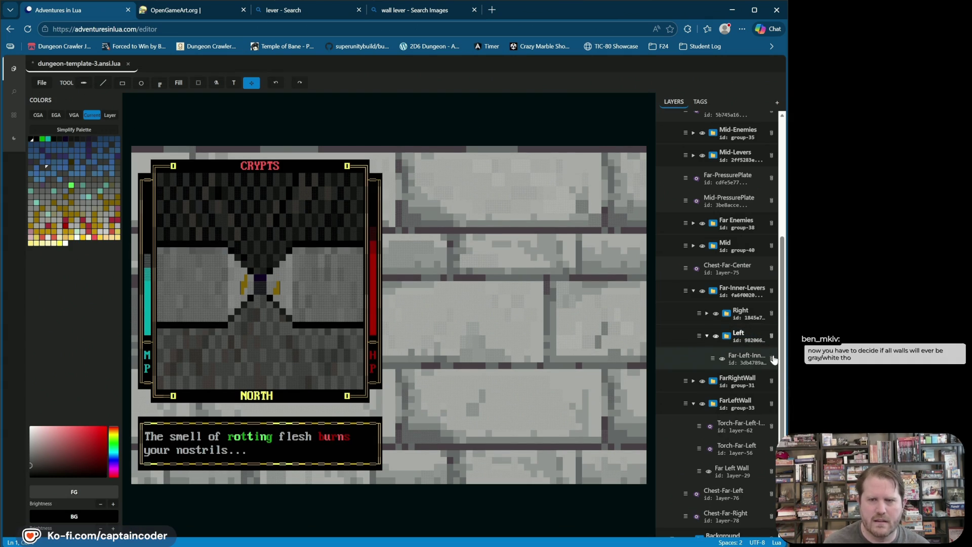
# Step: Duplicate the far-left lever layer, name the upper copy Far-Left-Inner-Lever, and hide it
pyautogui.click(740, 357)
pyautogui.rightClick(739, 358)
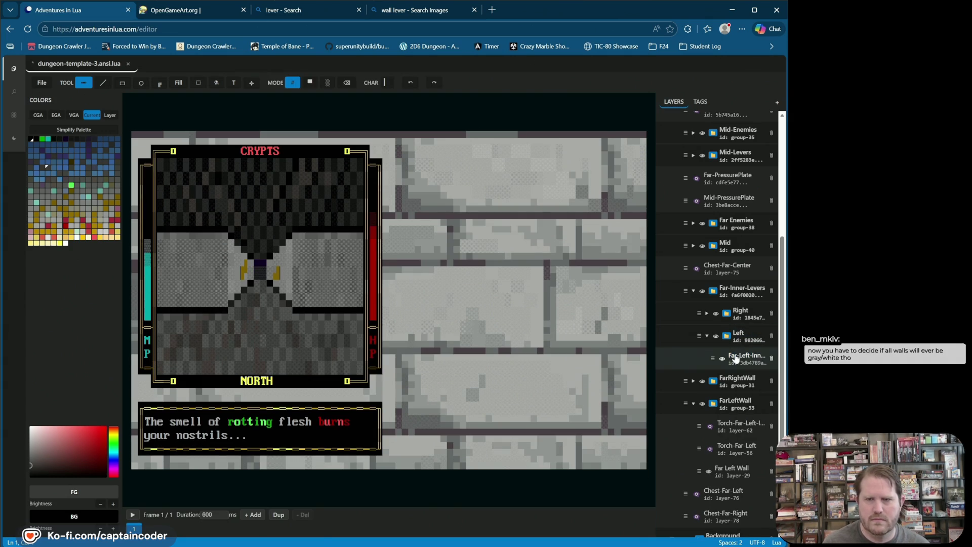
pyautogui.click(753, 396)
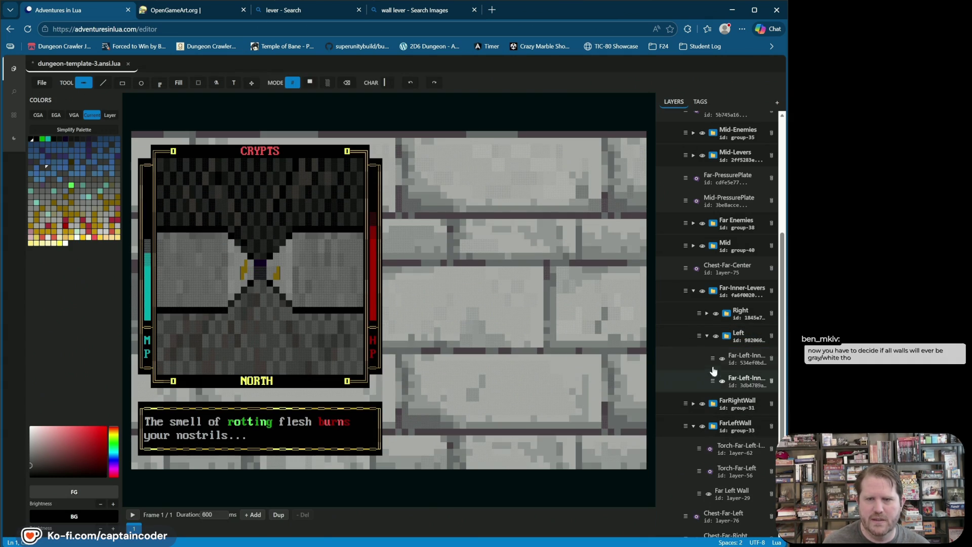
pyautogui.doubleClick(737, 379)
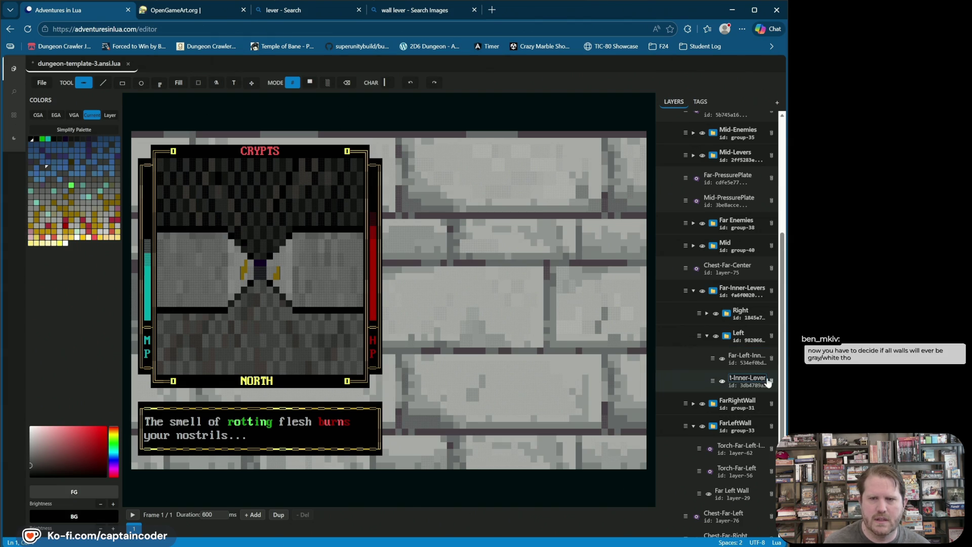
pyautogui.doubleClick(748, 358)
pyautogui.write('Far-Left-Inner-Lever')
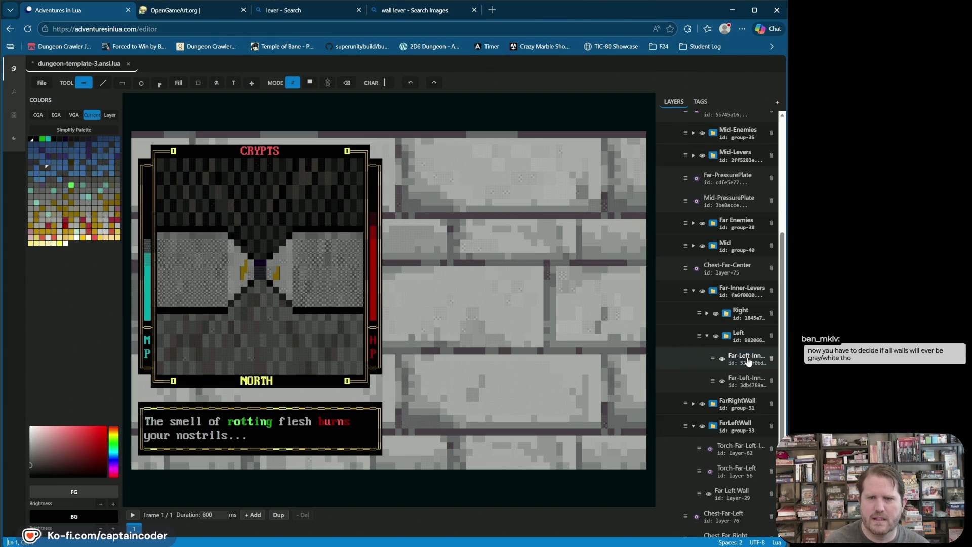
pyautogui.press('Return')
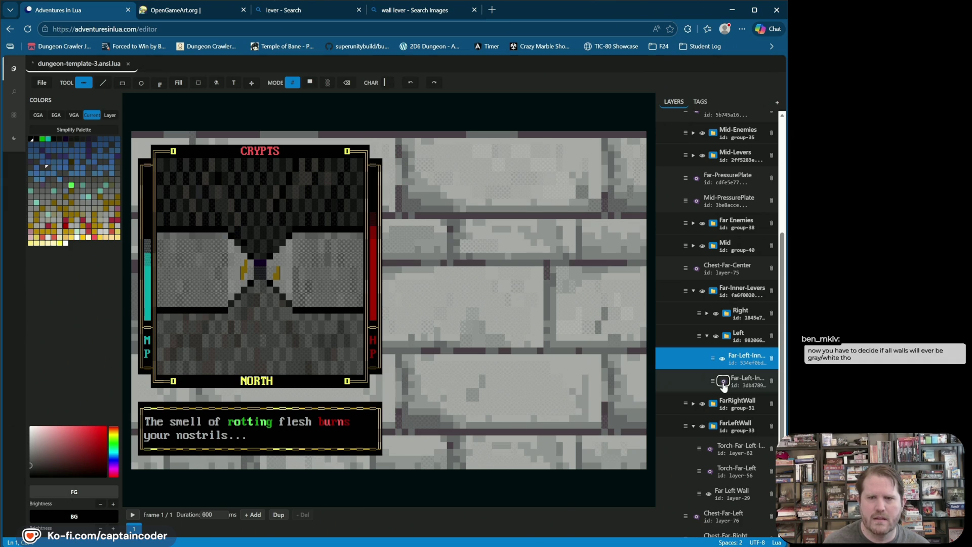
pyautogui.click(722, 358)
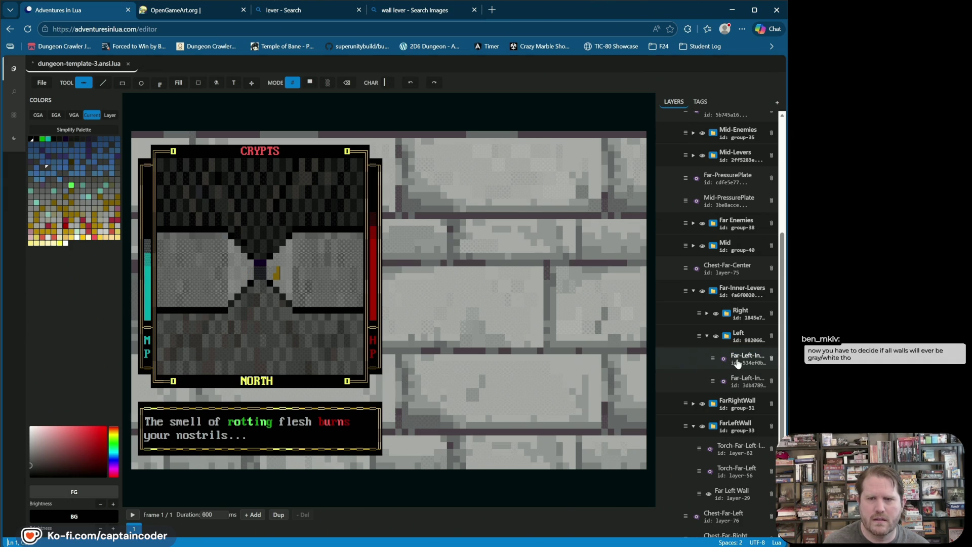
# Step: Make the upper left lever layer visible and select it for editing in # mode
pyautogui.click(722, 358)
pyautogui.click(744, 358)
pyautogui.click(347, 83)
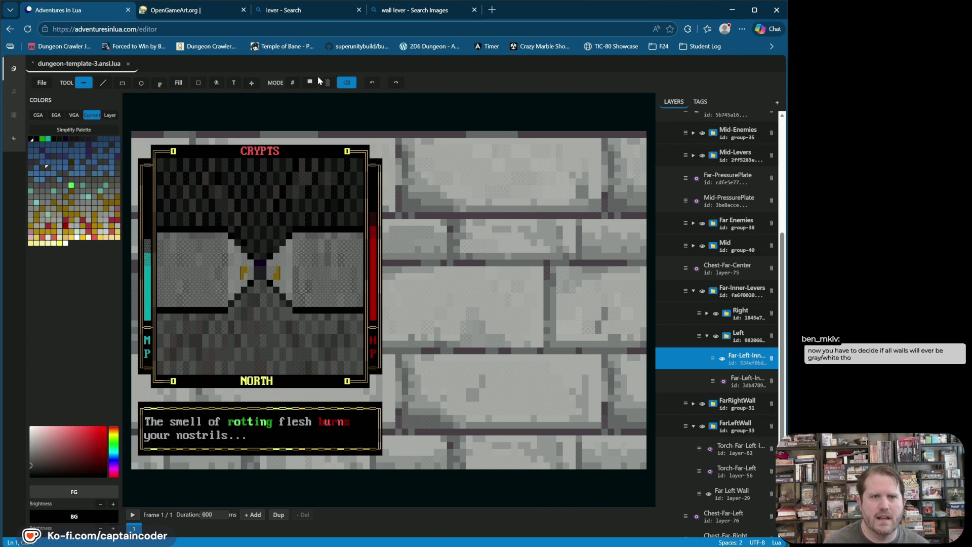
pyautogui.click(292, 83)
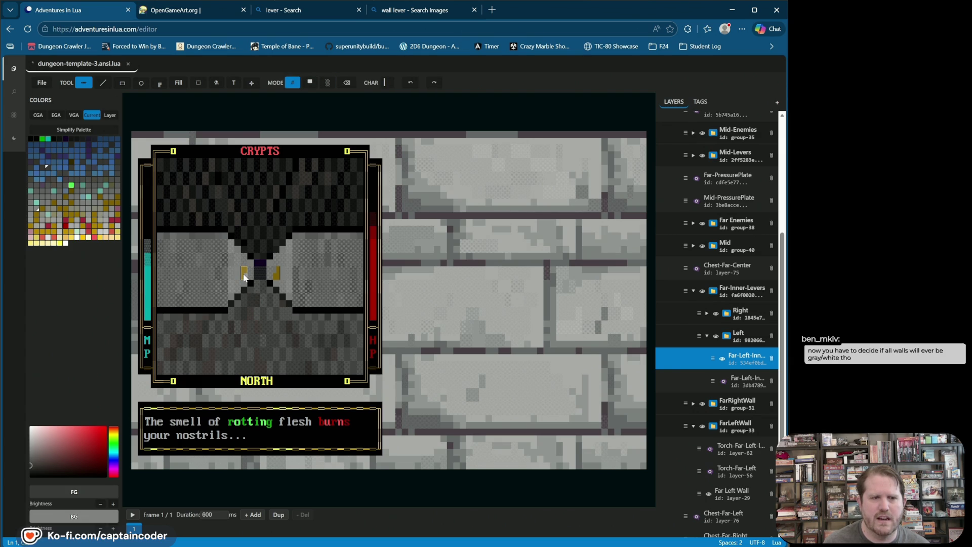
# Step: Choose the lower-right quadrant block with a black background, and save the ANSI file
pyautogui.click(386, 82)
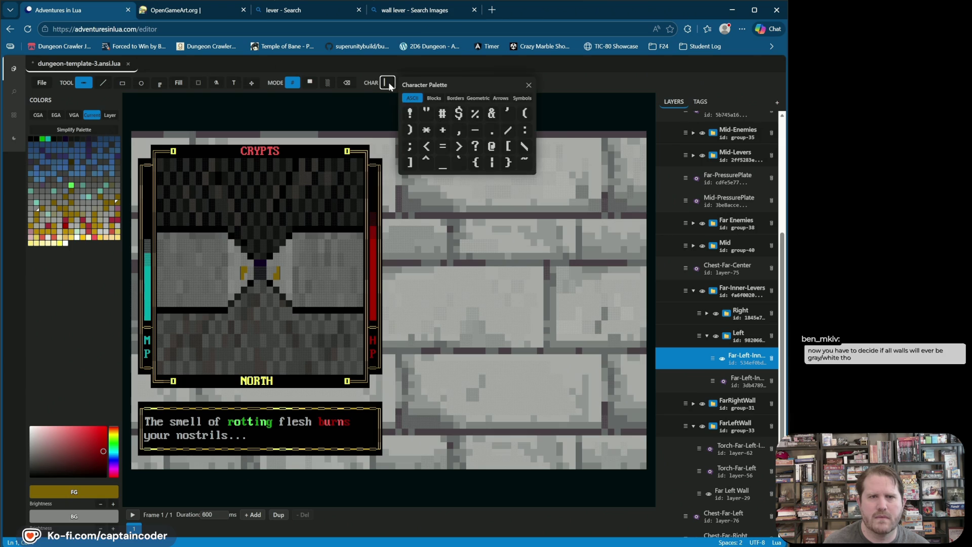
pyautogui.click(434, 97)
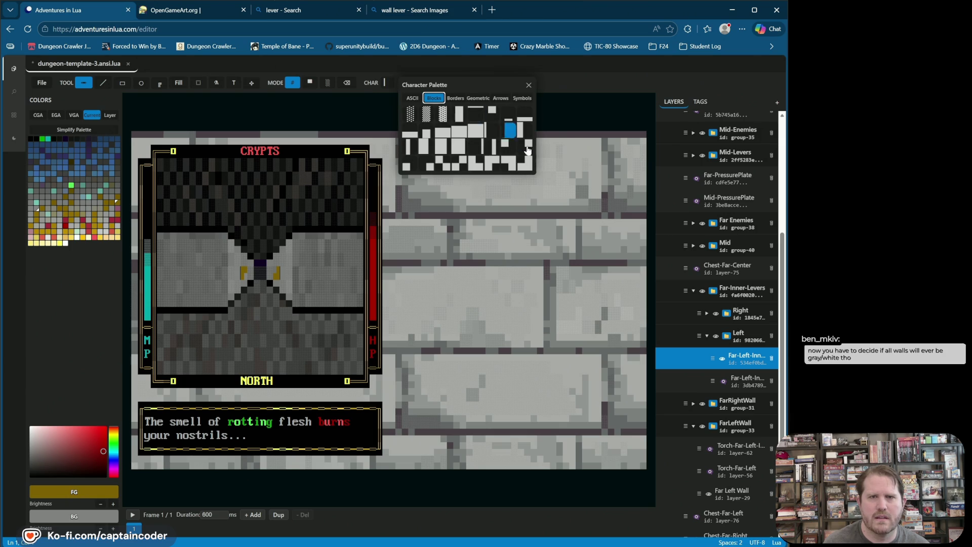
pyautogui.click(505, 167)
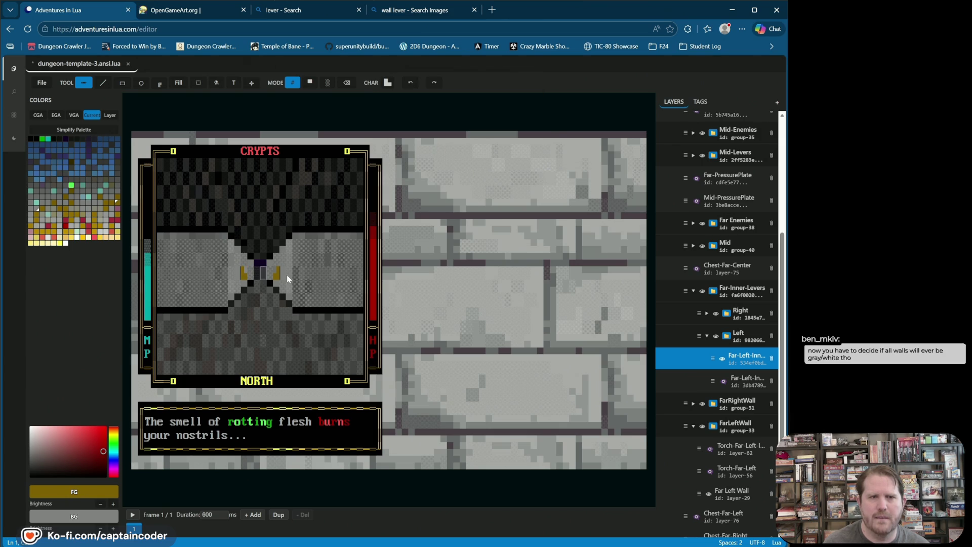
pyautogui.rightClick(30, 139)
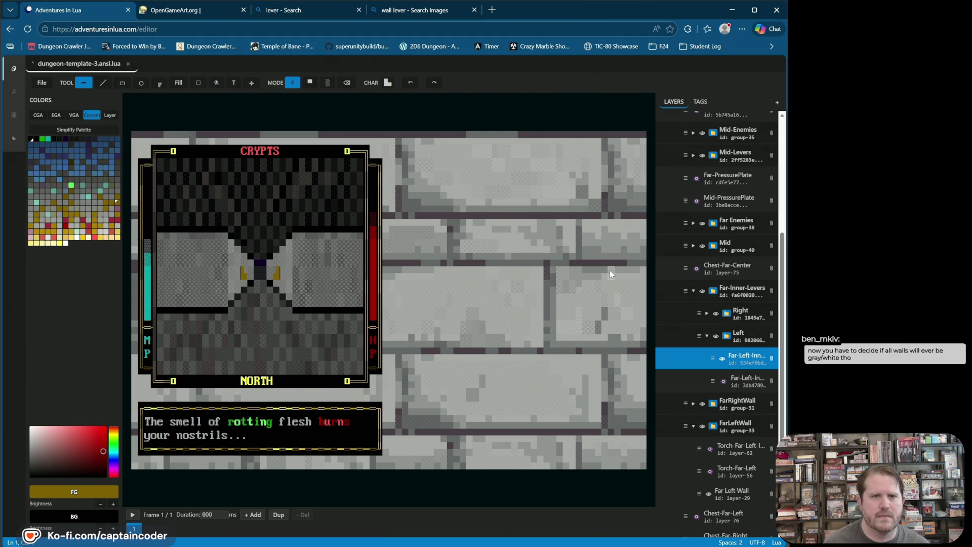
pyautogui.hotkey('ctrl', 's')
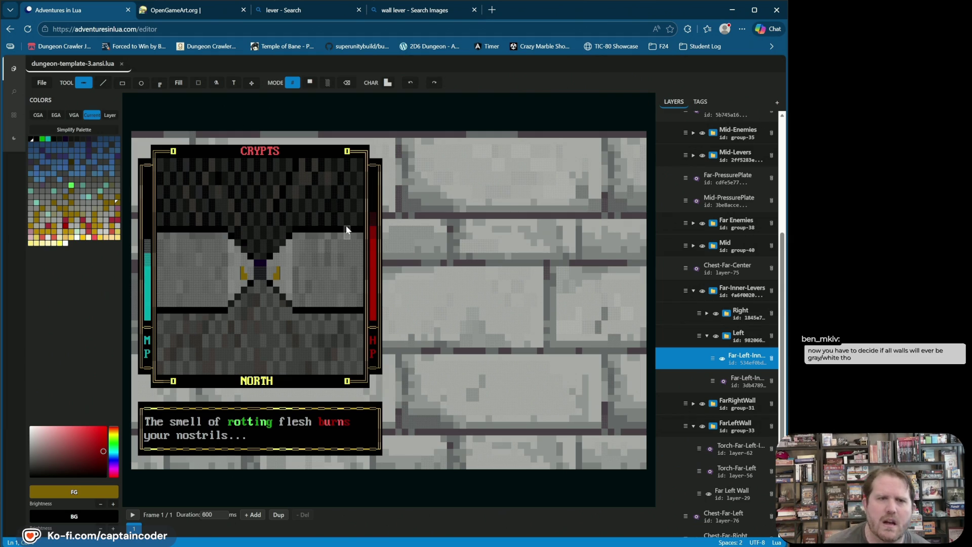
# Step: Replace one left lever cell with the checkerboard block character
pyautogui.click(388, 83)
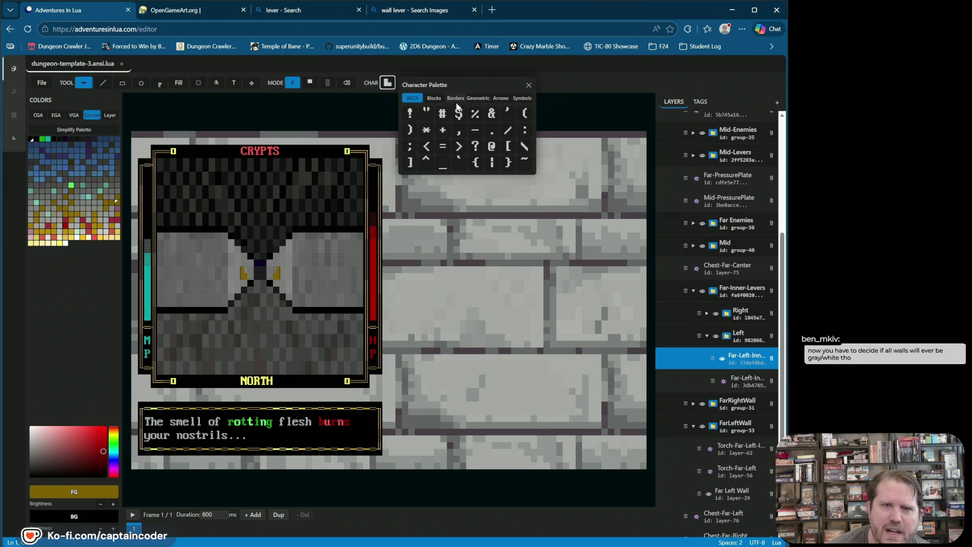
pyautogui.click(434, 98)
pyautogui.click(446, 165)
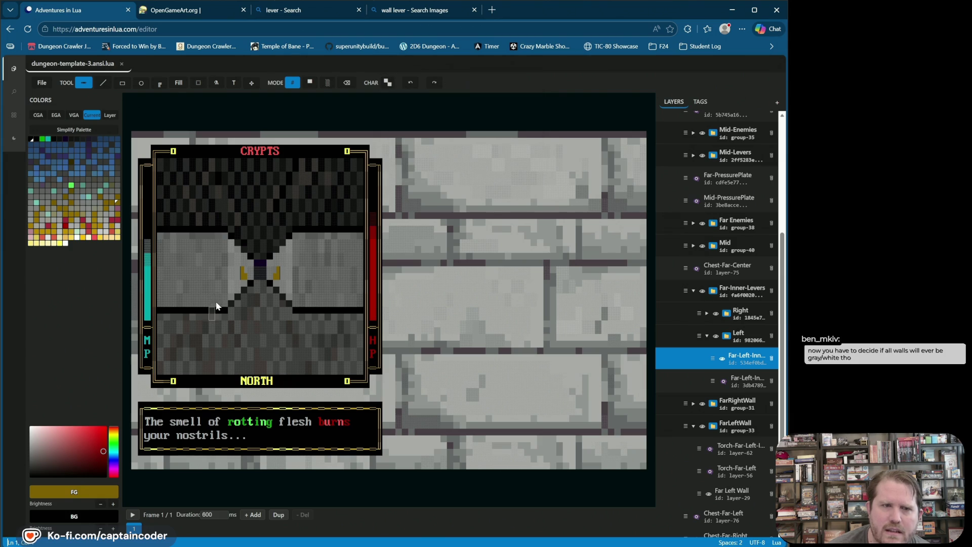
pyautogui.click(248, 283)
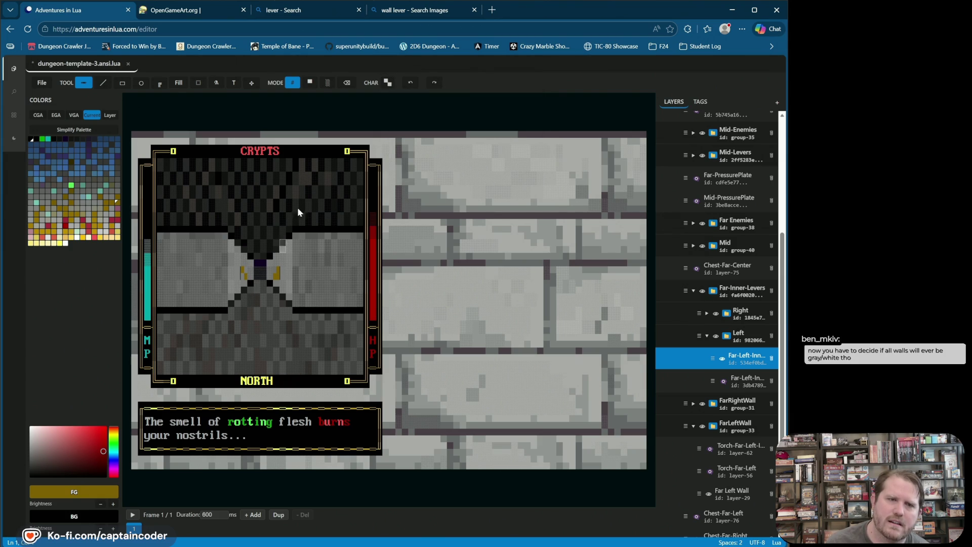
pyautogui.click(389, 83)
pyautogui.click(390, 83)
pyautogui.click(722, 360)
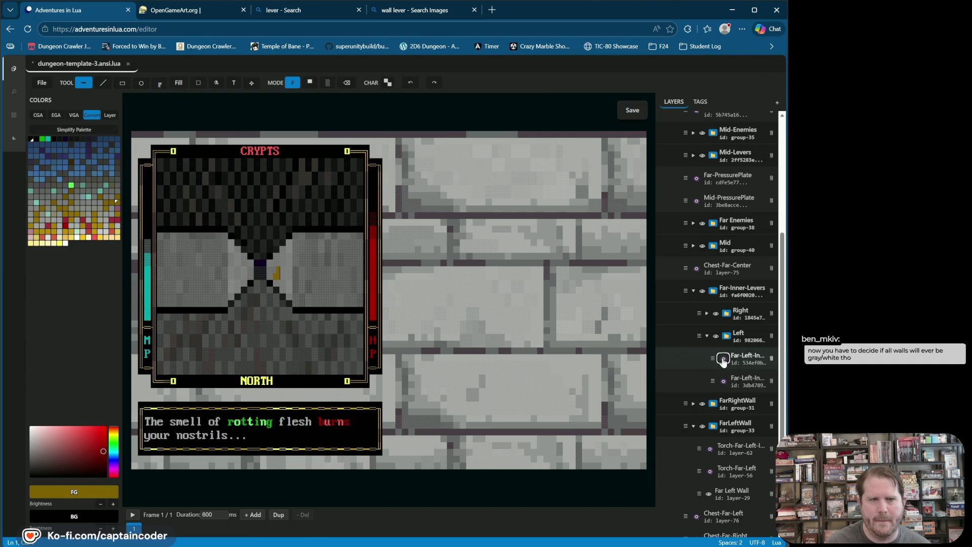
# Step: Keep the upper left lever layer shown, hide the lower one, and save
pyautogui.click(724, 362)
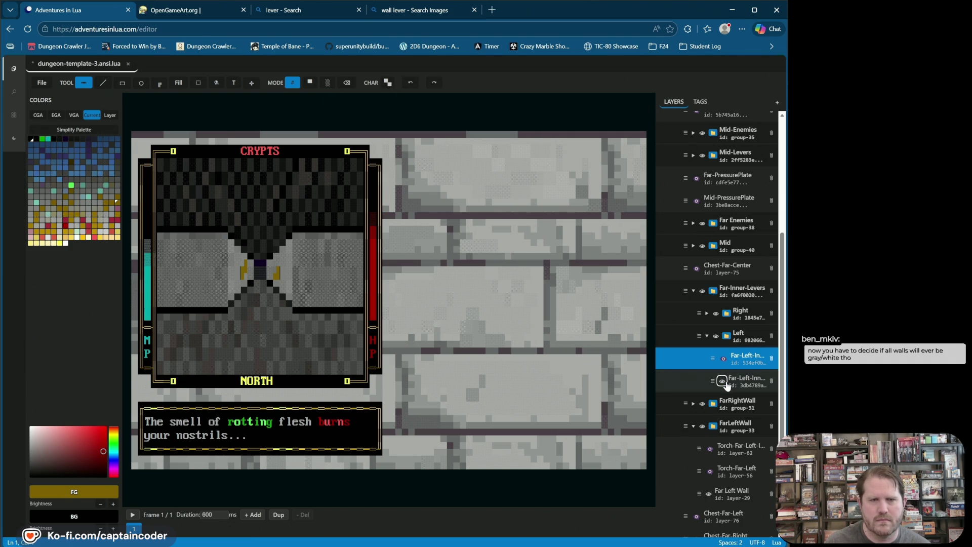
pyautogui.click(722, 359)
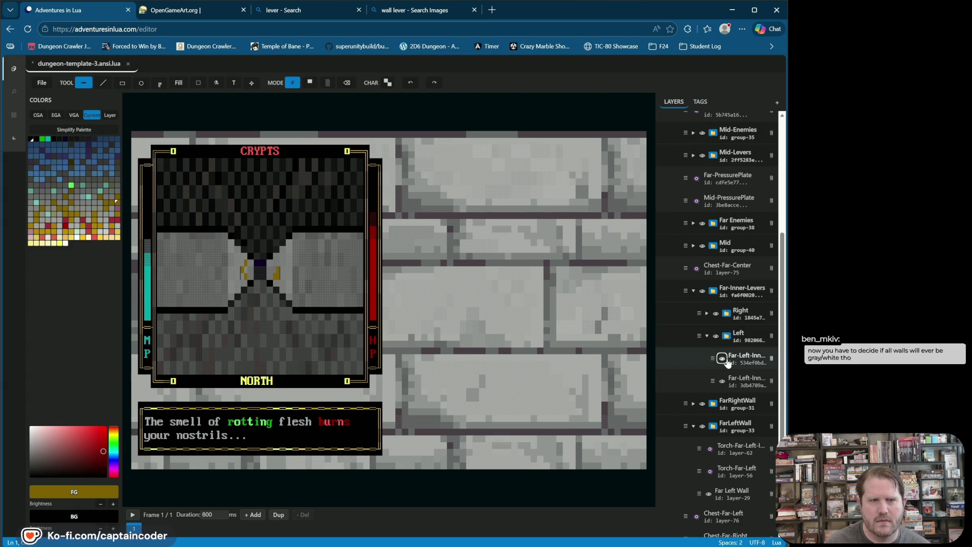
pyautogui.click(728, 367)
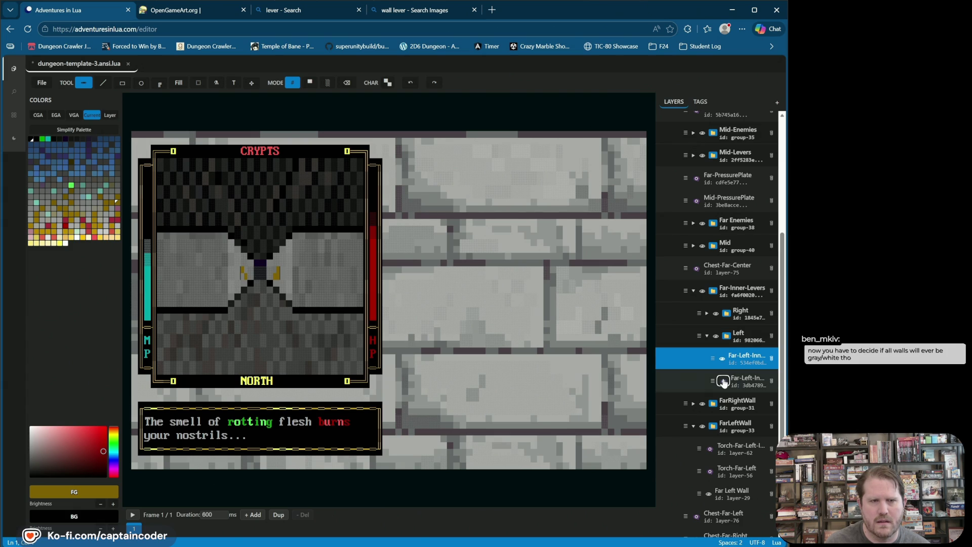
pyautogui.click(724, 381)
pyautogui.click(724, 381)
pyautogui.click(723, 380)
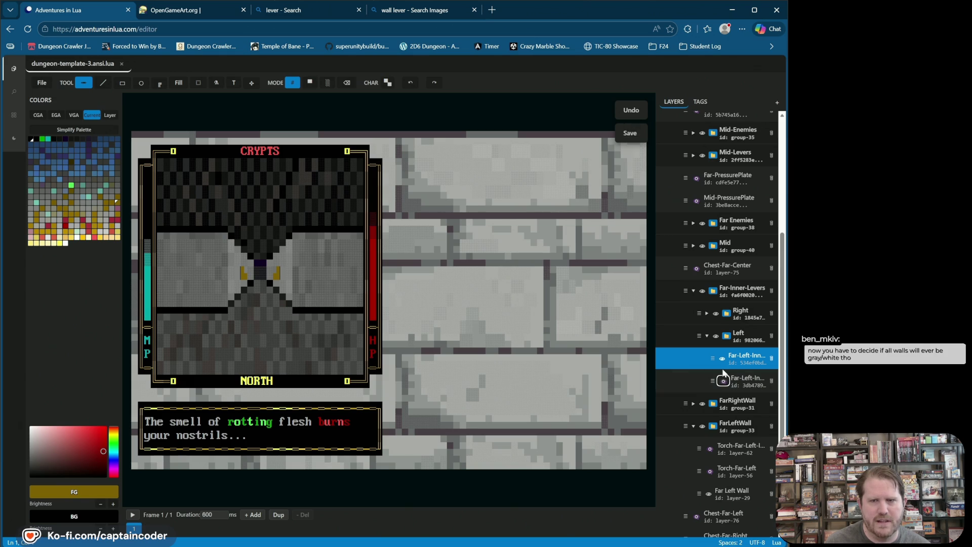
pyautogui.hotkey('ctrl', 's')
# Step: Toggle the far left lever layer, leave it visible, and collapse the Left group
pyautogui.click(723, 359)
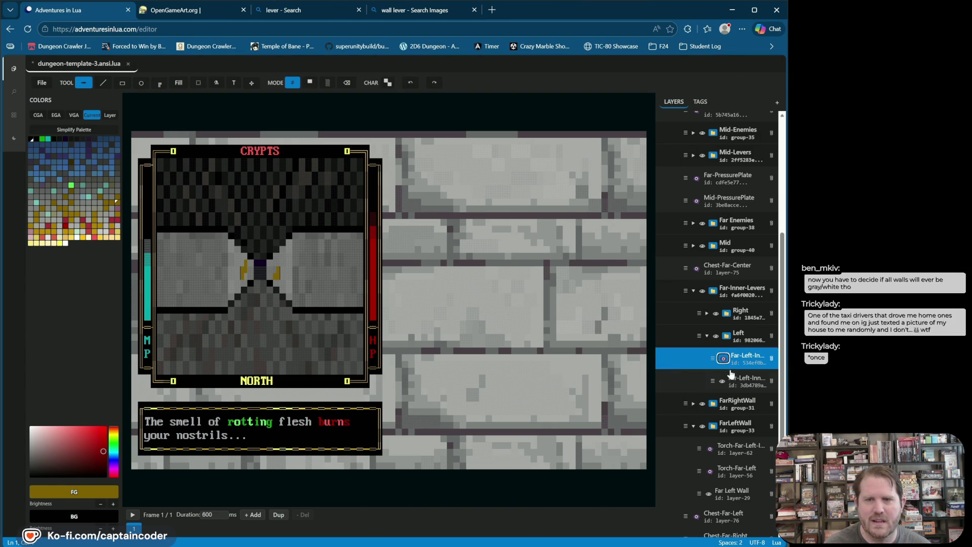
pyautogui.click(723, 359)
pyautogui.click(723, 360)
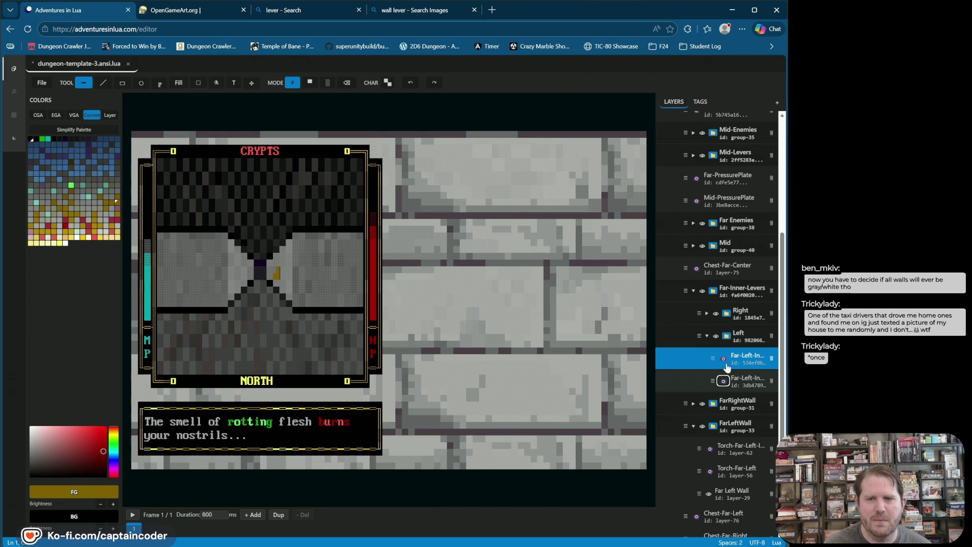
pyautogui.click(723, 360)
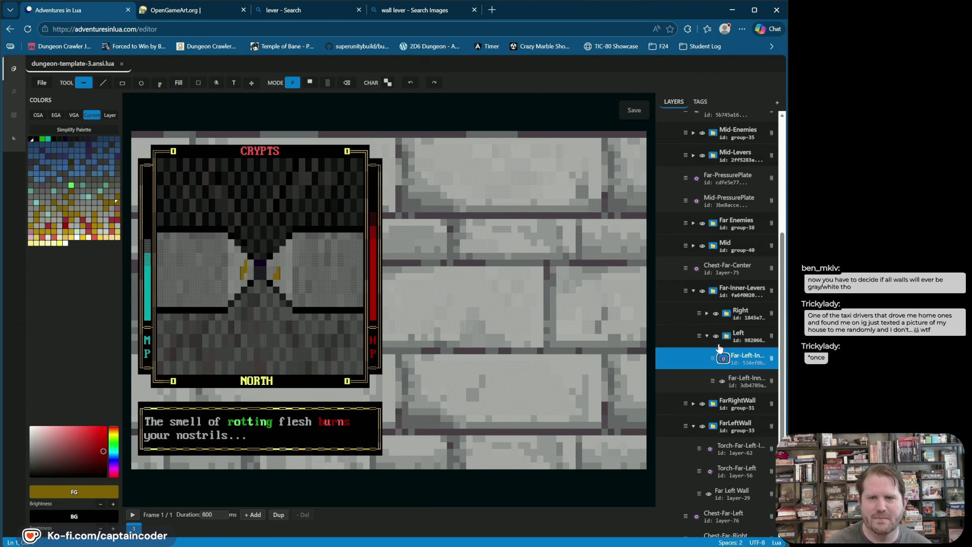
pyautogui.click(707, 336)
# Step: Toggle the Right and Left lever groups, expand Right, and hide its second lever layer
pyautogui.click(716, 313)
pyautogui.click(716, 336)
pyautogui.click(716, 336)
pyautogui.click(717, 313)
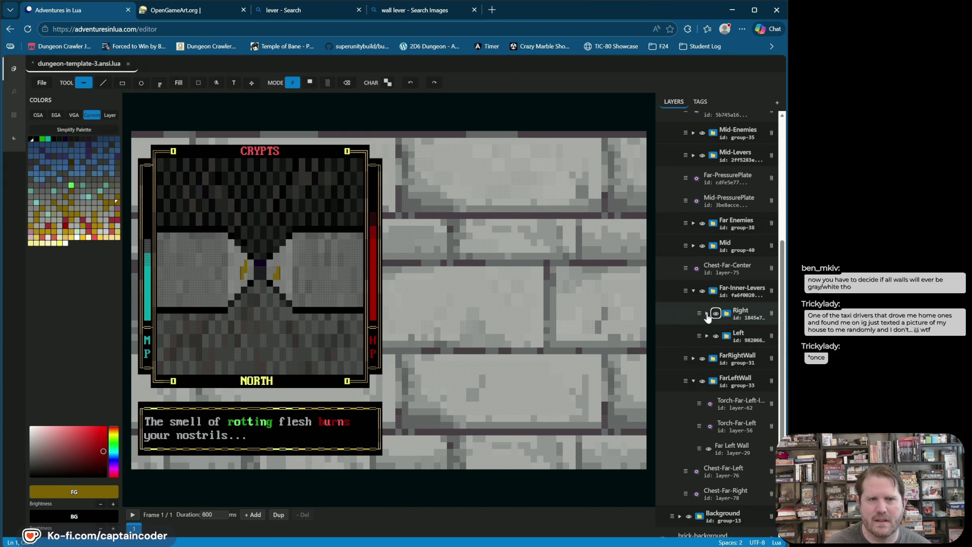
pyautogui.click(706, 314)
pyautogui.click(723, 358)
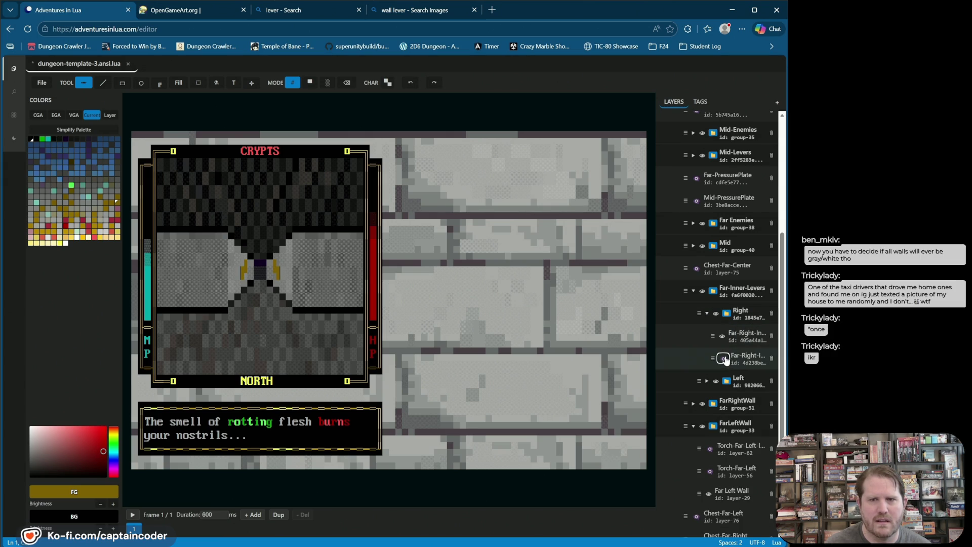
# Step: Expand the Left group, check its two lever layers, save, and collapse it
pyautogui.click(707, 380)
pyautogui.click(723, 425)
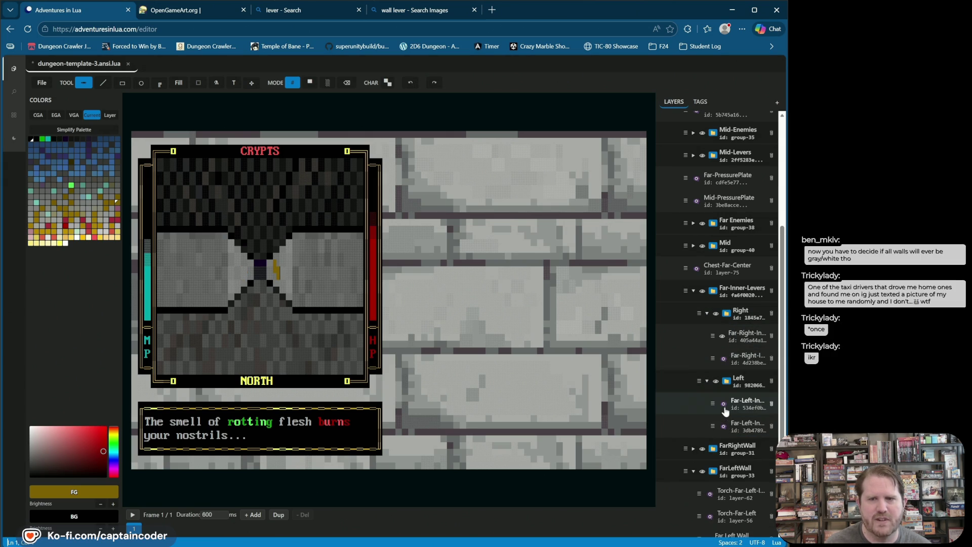
pyautogui.click(723, 405)
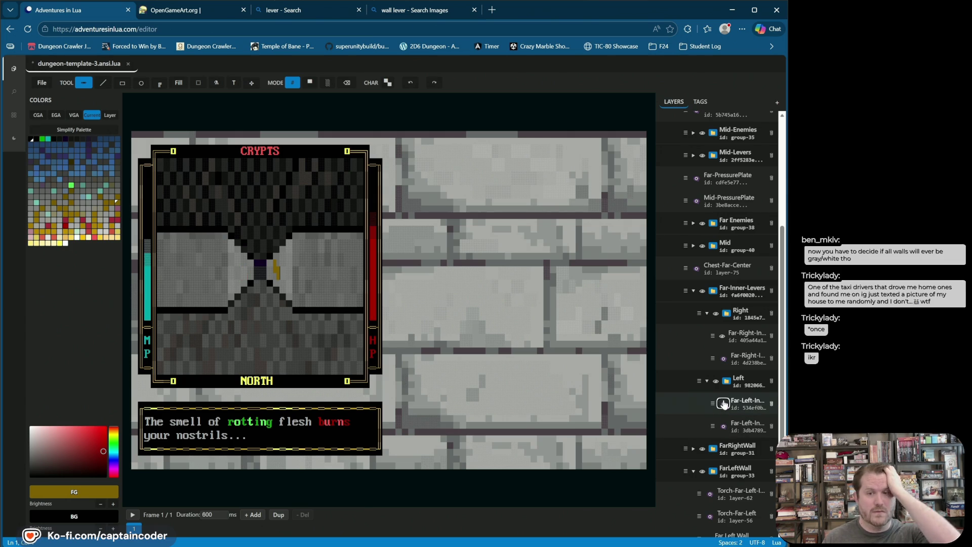
pyautogui.click(723, 404)
pyautogui.click(724, 427)
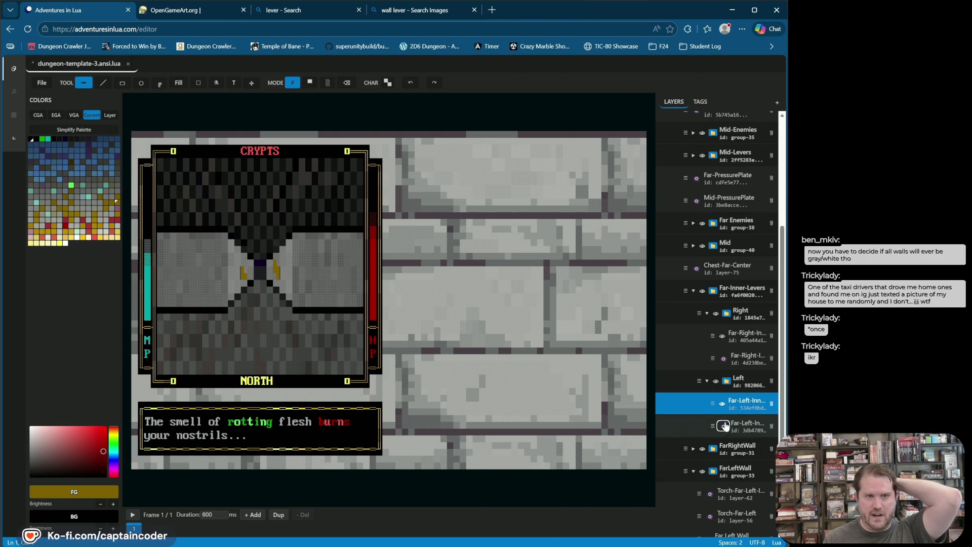
pyautogui.click(723, 405)
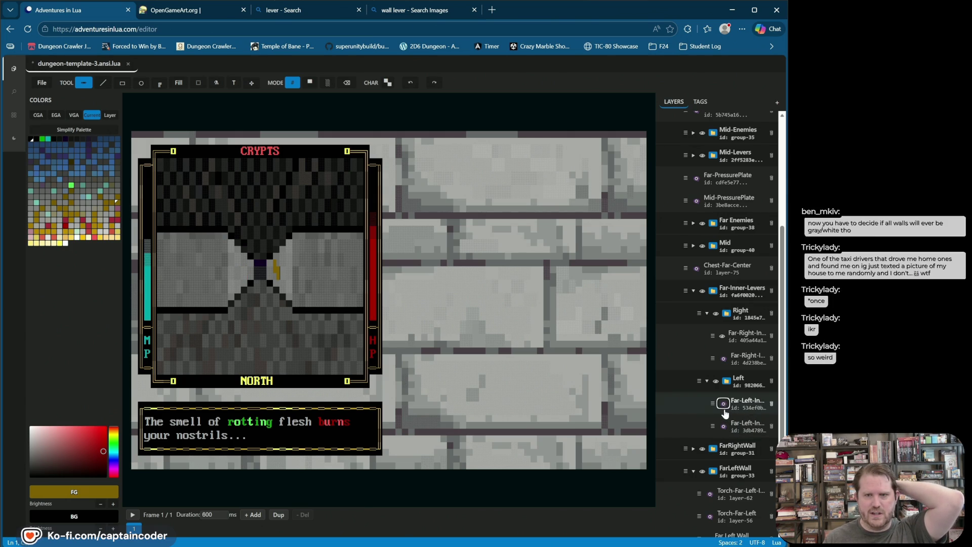
pyautogui.click(725, 409)
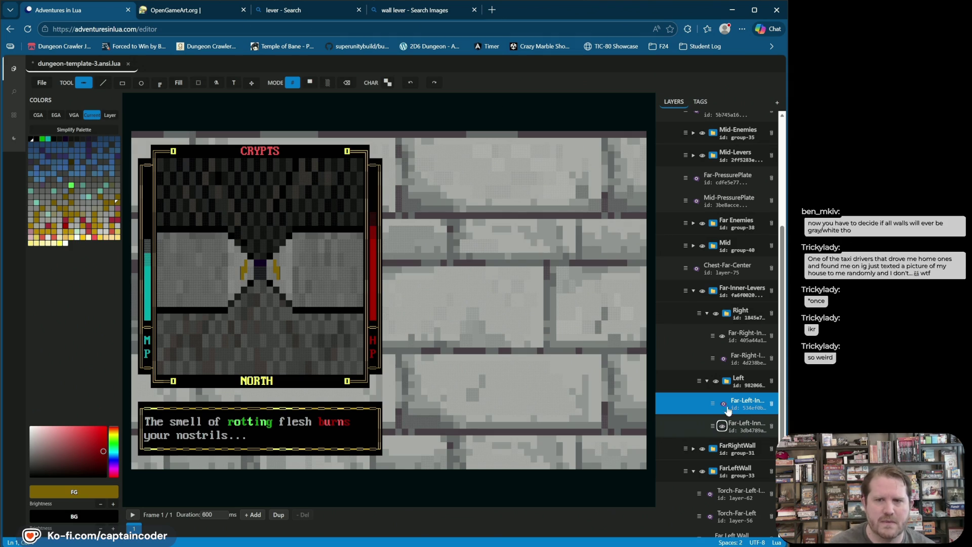
pyautogui.hotkey('ctrl', 's')
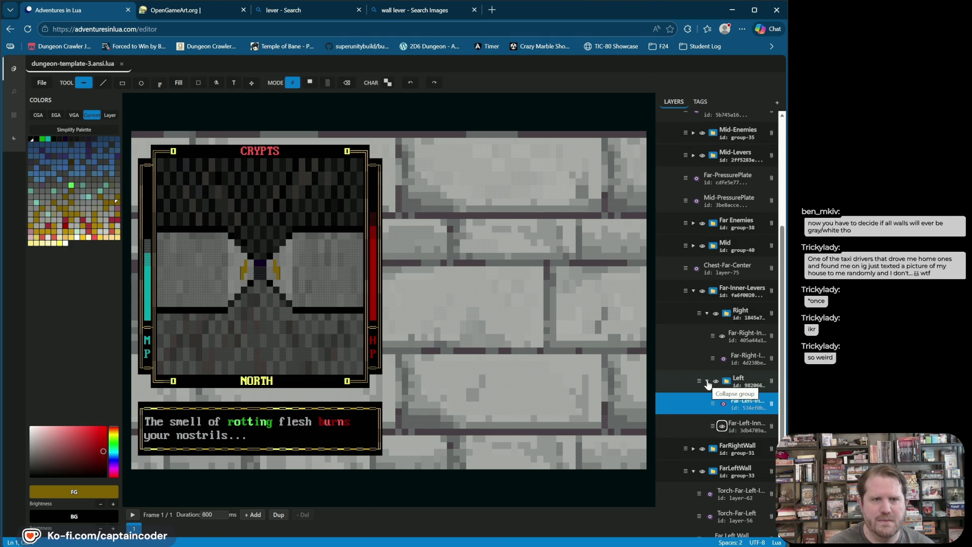
pyautogui.click(708, 381)
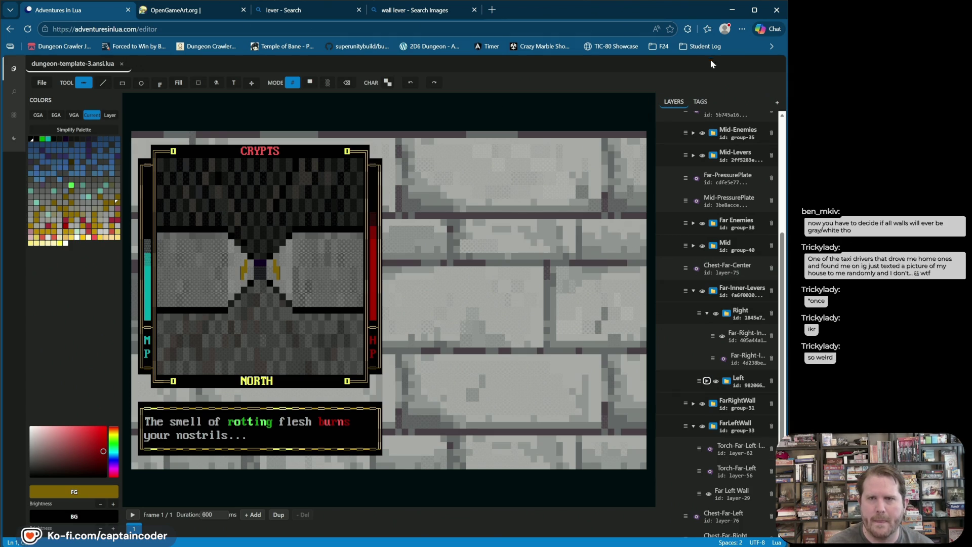
# Step: Show the Mid Left and Mid Right Wall tags, and preview then hide both mid levers
pyautogui.click(700, 102)
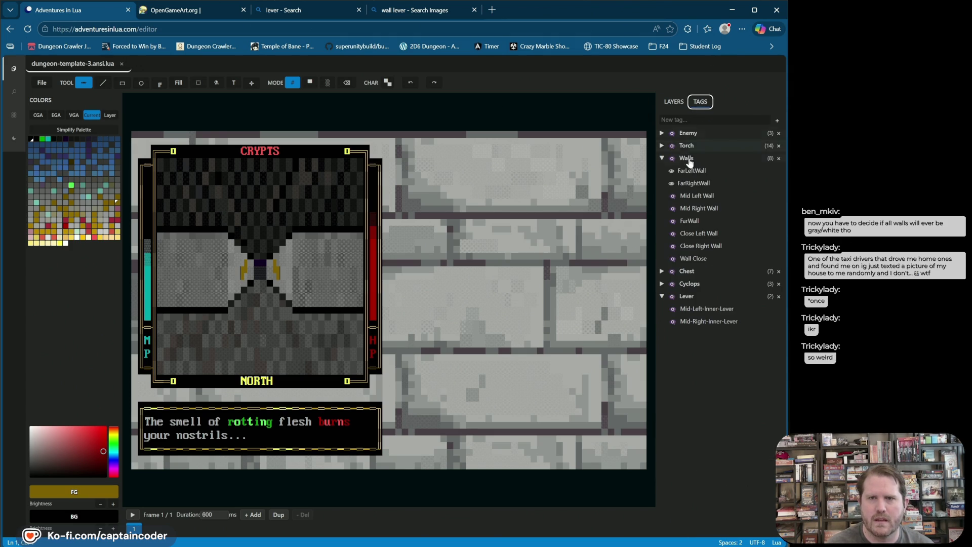
pyautogui.click(673, 196)
pyautogui.click(672, 208)
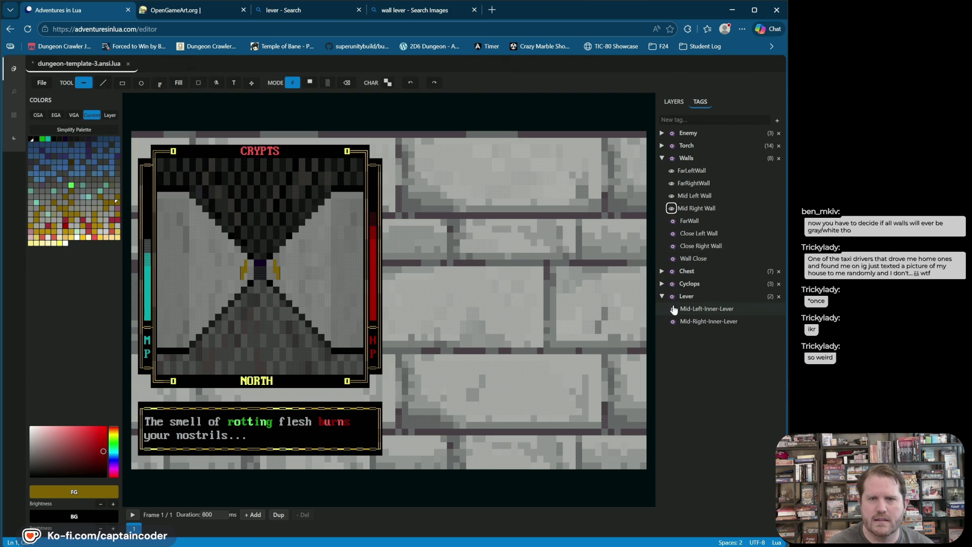
pyautogui.click(673, 308)
pyautogui.click(672, 322)
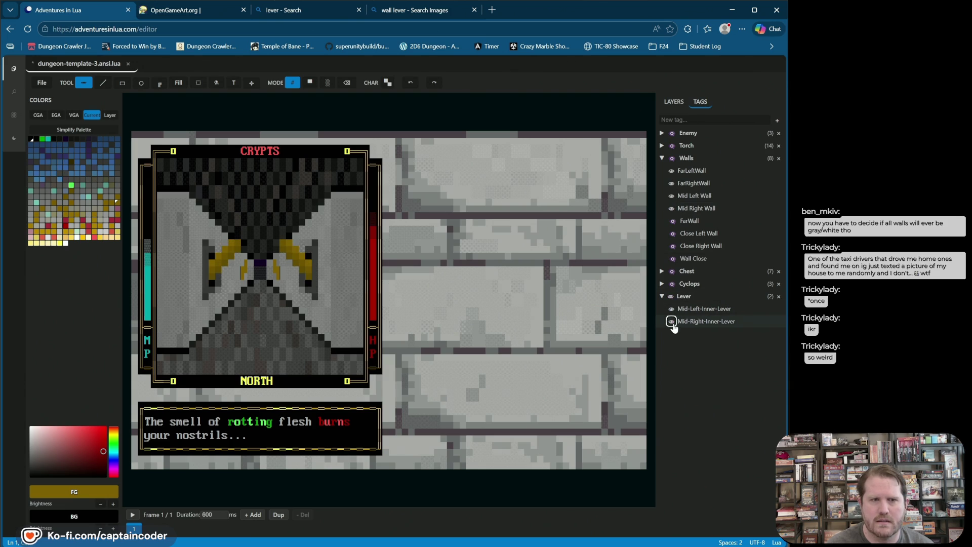
pyautogui.click(673, 321)
pyautogui.click(673, 309)
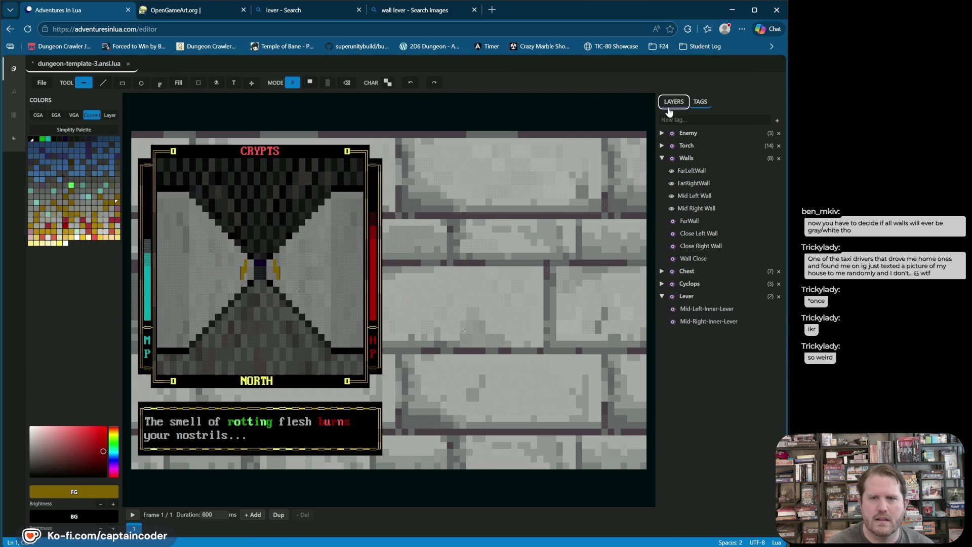
# Step: Back in the layer tree, collapse and re-expand the Right far lever group, then select it
pyautogui.click(668, 107)
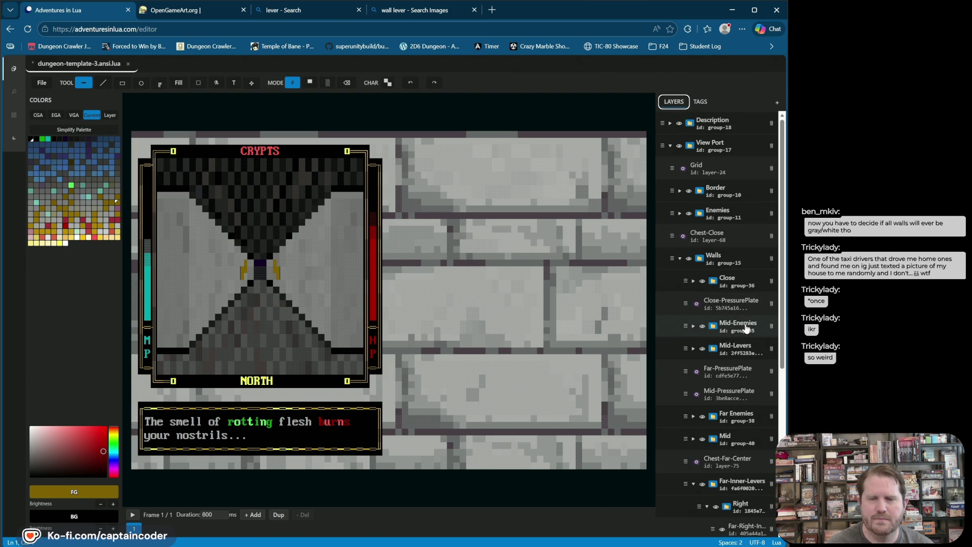
pyautogui.scroll(-2, 715, 407)
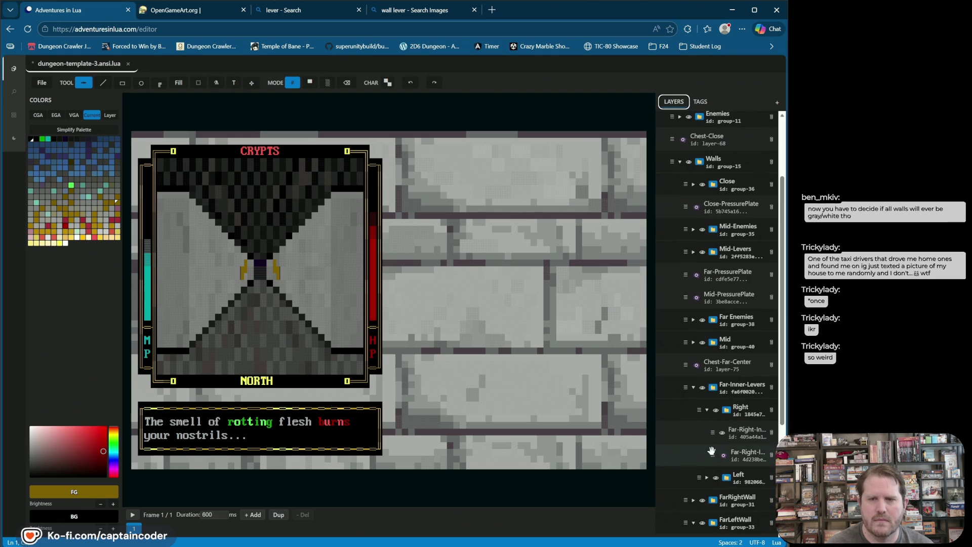
pyautogui.click(706, 410)
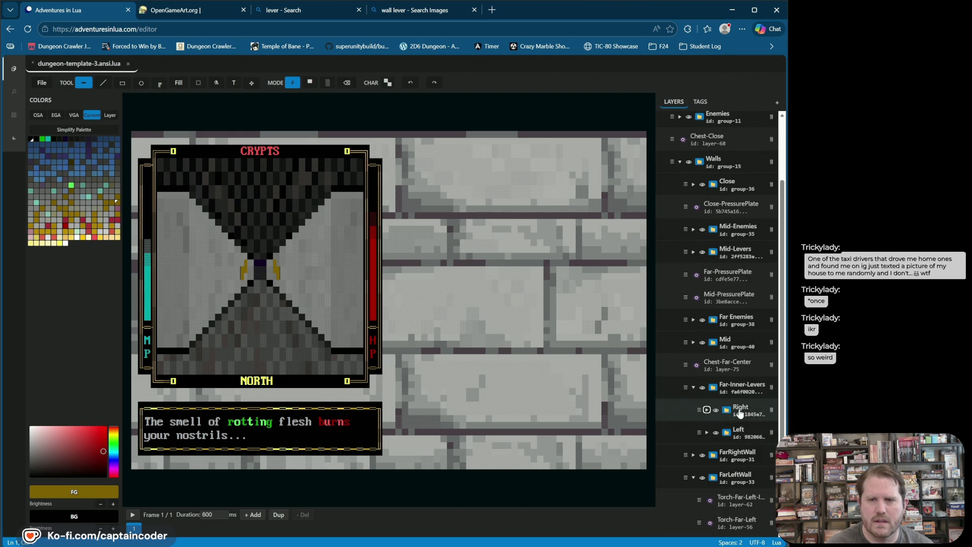
pyautogui.click(710, 412)
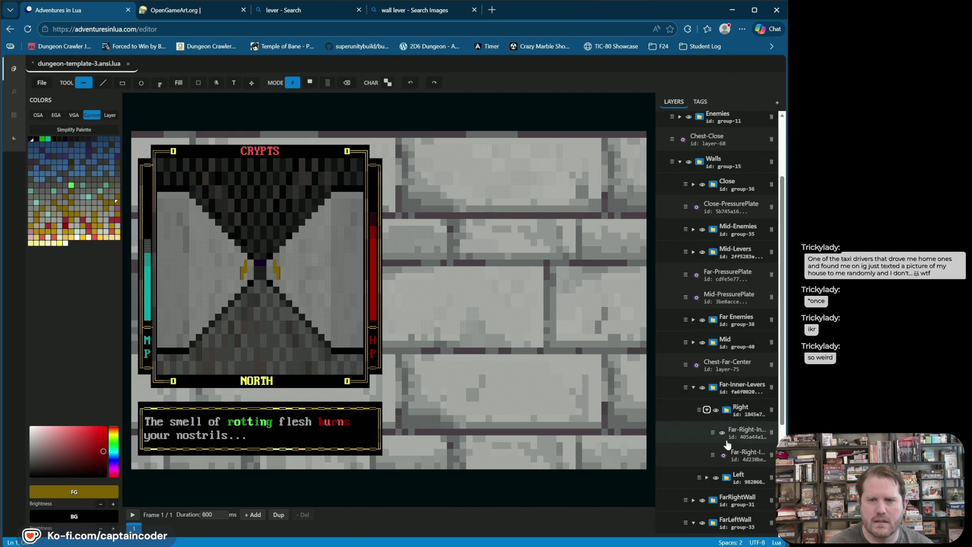
pyautogui.click(698, 102)
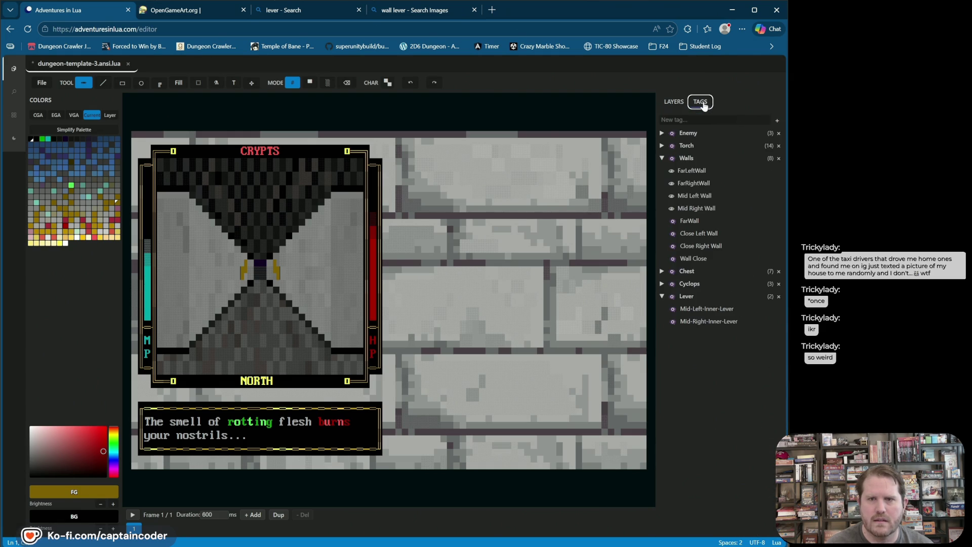
pyautogui.click(675, 102)
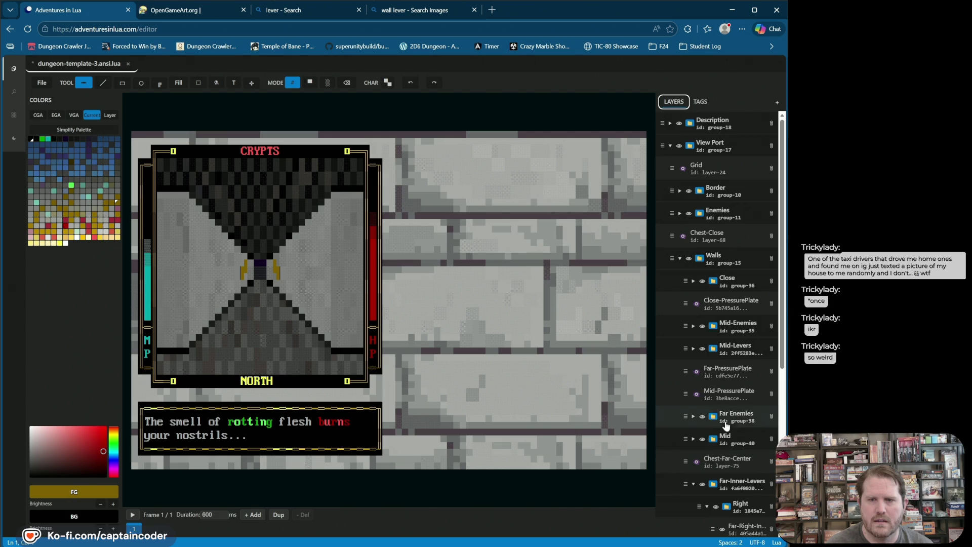
pyautogui.scroll(-1, 714, 400)
pyautogui.scroll(-1, 738, 424)
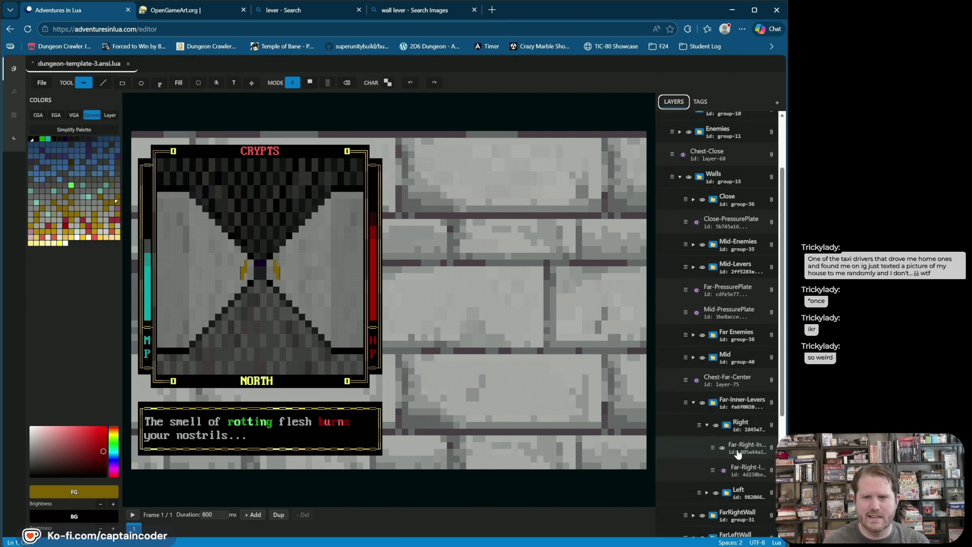
pyautogui.click(743, 411)
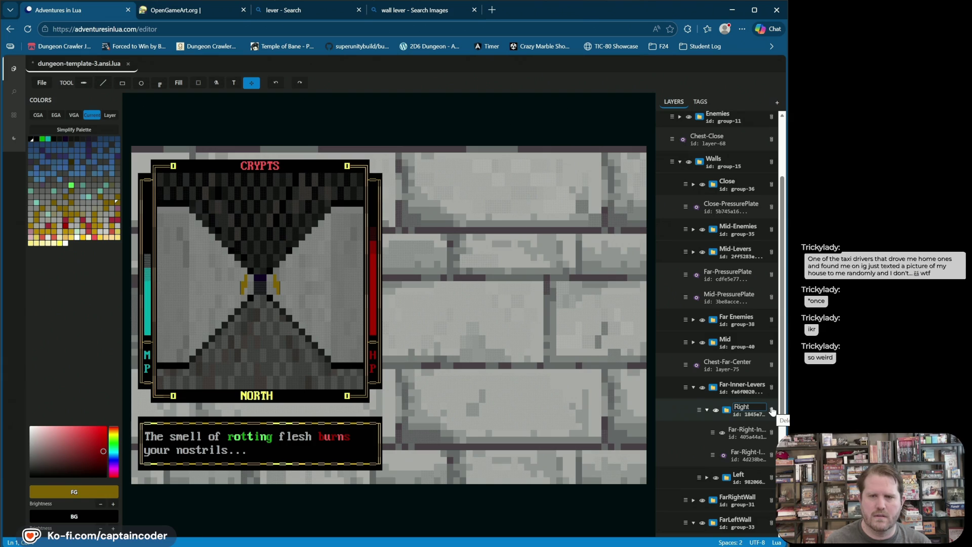
# Step: Rename the Right and Left groups to Far-Inner-Right-Lever and Far-Inner-Left-Lever, then save
pyautogui.press('Home')
pyautogui.write('Far-Inn')
pyautogui.press('Return')
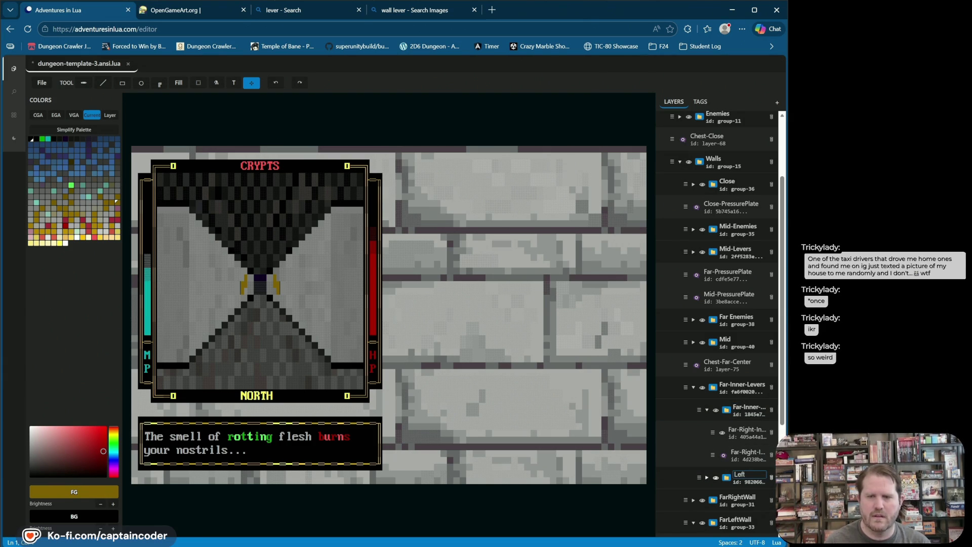
pyautogui.write('Far-Inn')
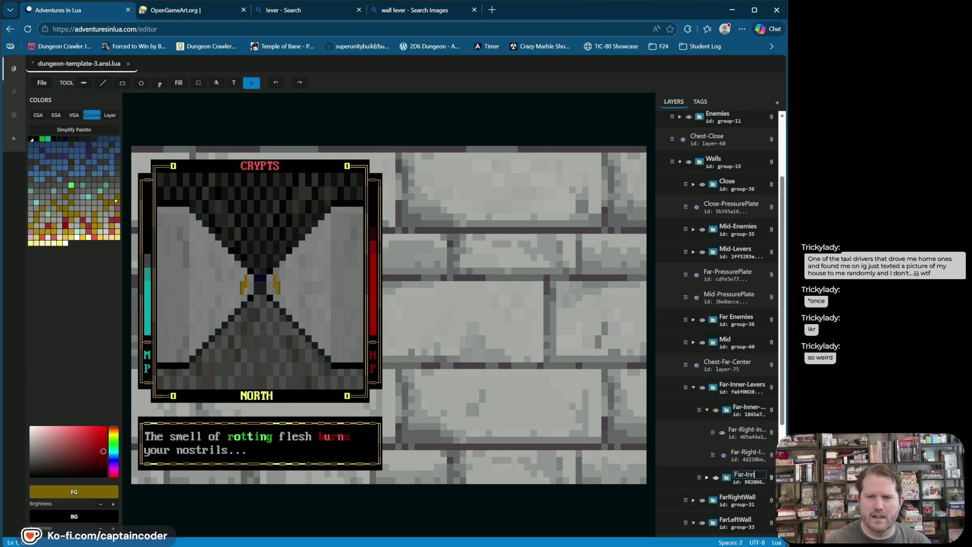
pyautogui.write('-Left-Level')
pyautogui.press('Return')
pyautogui.hotkey('ctrl', 's')
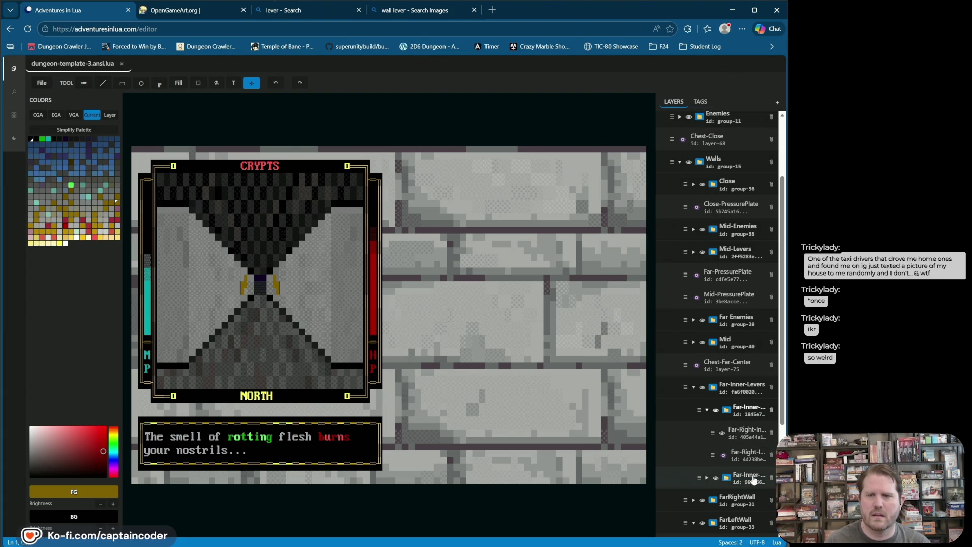
# Step: Tag the far lever groups as Lever and hide the Far-Inner-Right-Lever group
pyautogui.rightClick(743, 413)
pyautogui.moveTo(757, 489)
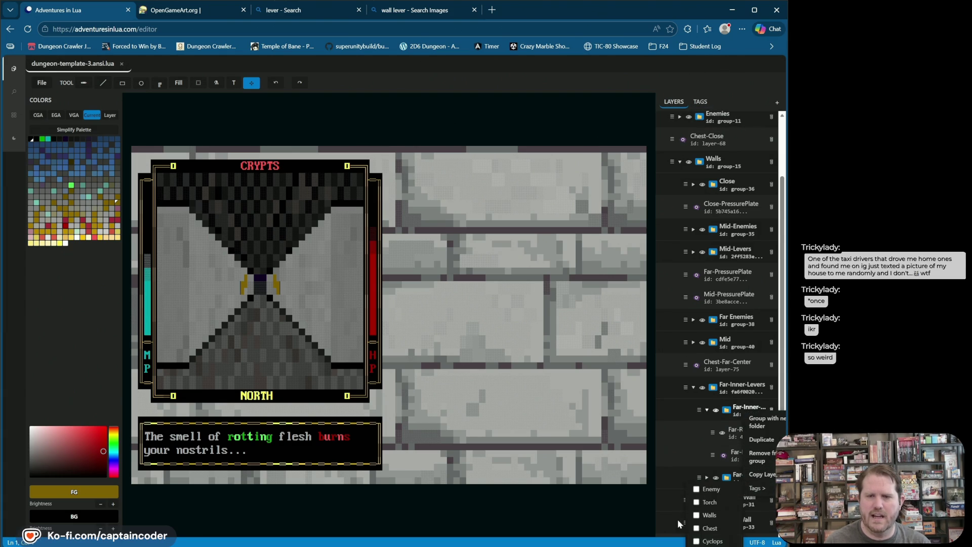
pyautogui.scroll(-3, 652, 257)
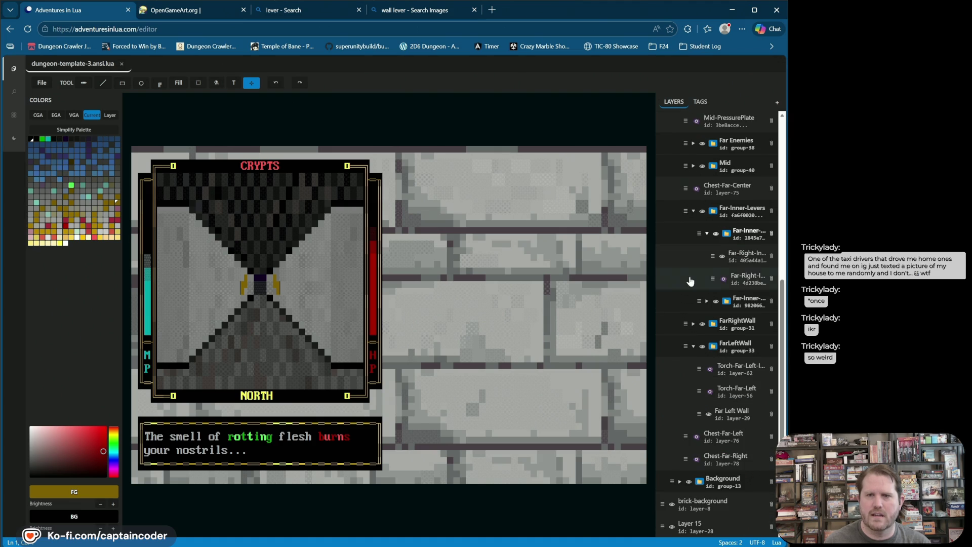
pyautogui.rightClick(732, 233)
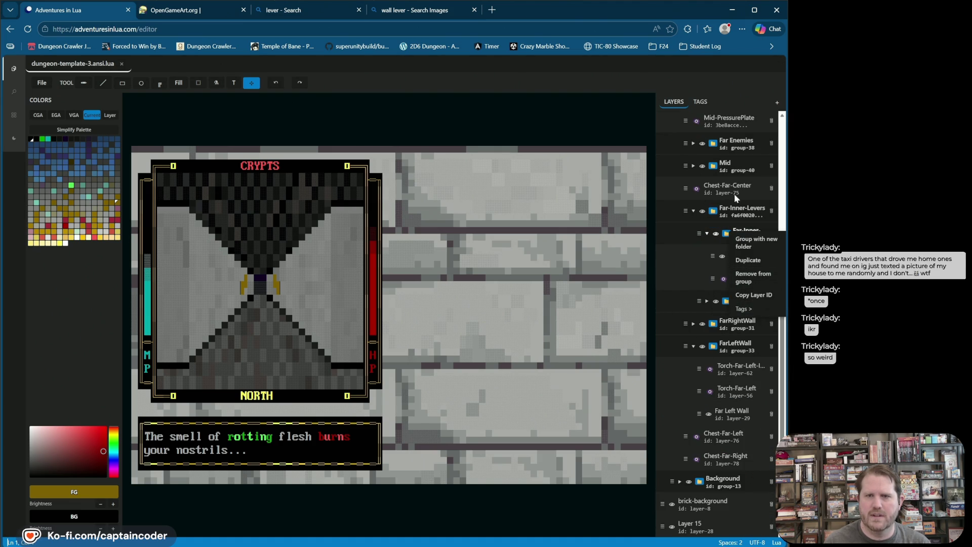
pyautogui.click(717, 234)
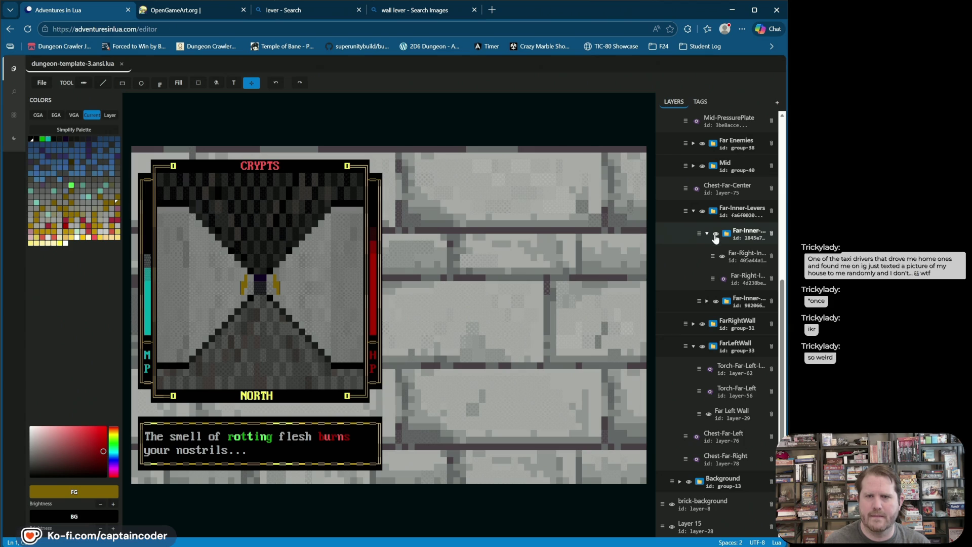
pyautogui.click(715, 234)
pyautogui.rightClick(734, 304)
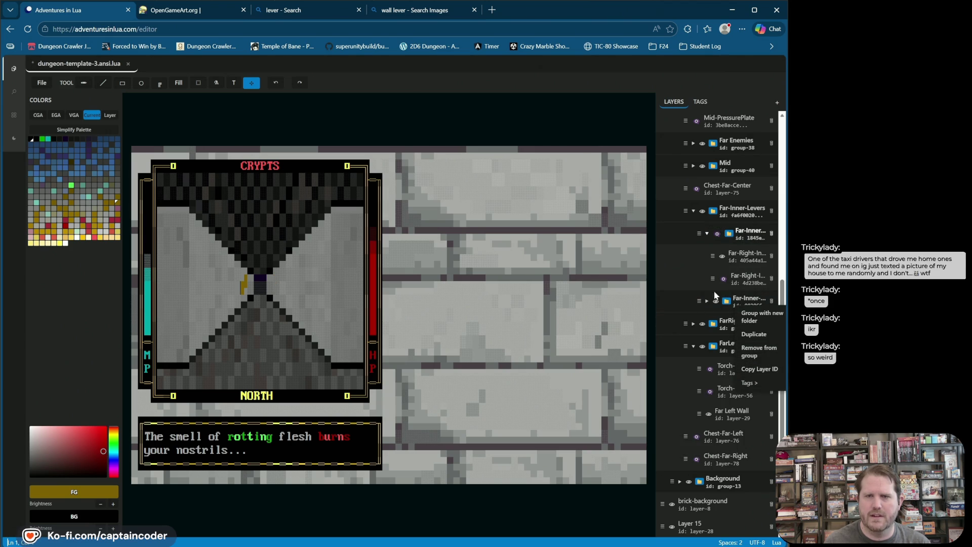
# Step: In the tag list, toggle the Lever tag's visibility until all four levers show
pyautogui.press('Escape')
pyautogui.click(701, 101)
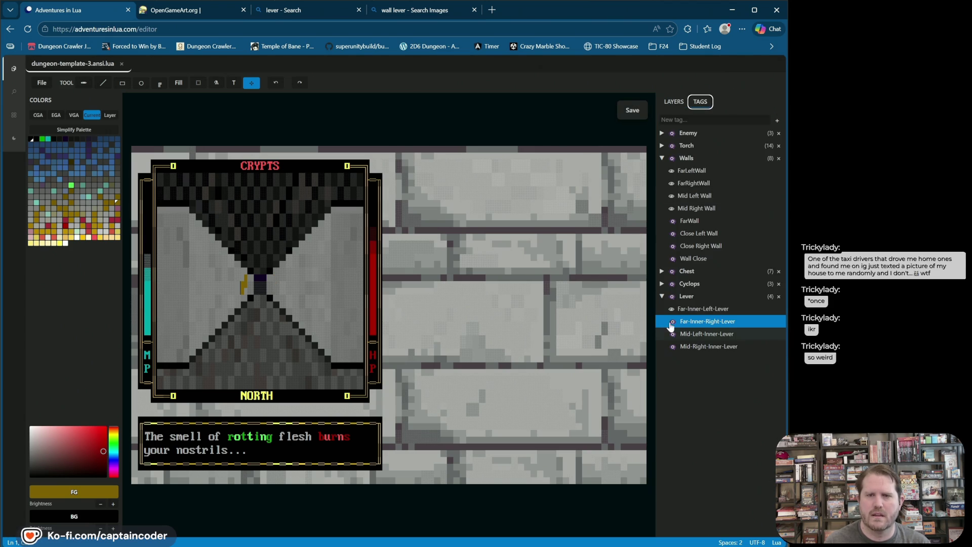
pyautogui.click(672, 308)
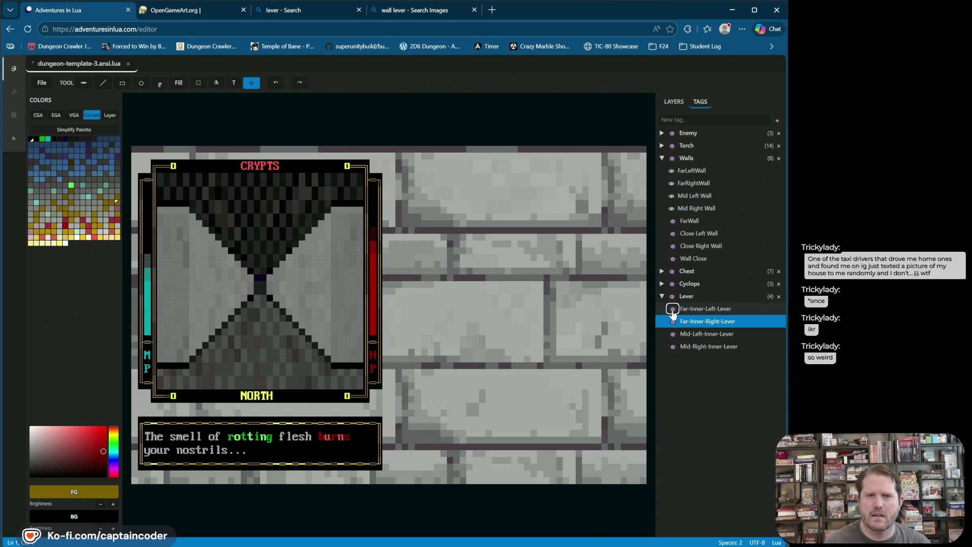
pyautogui.click(672, 297)
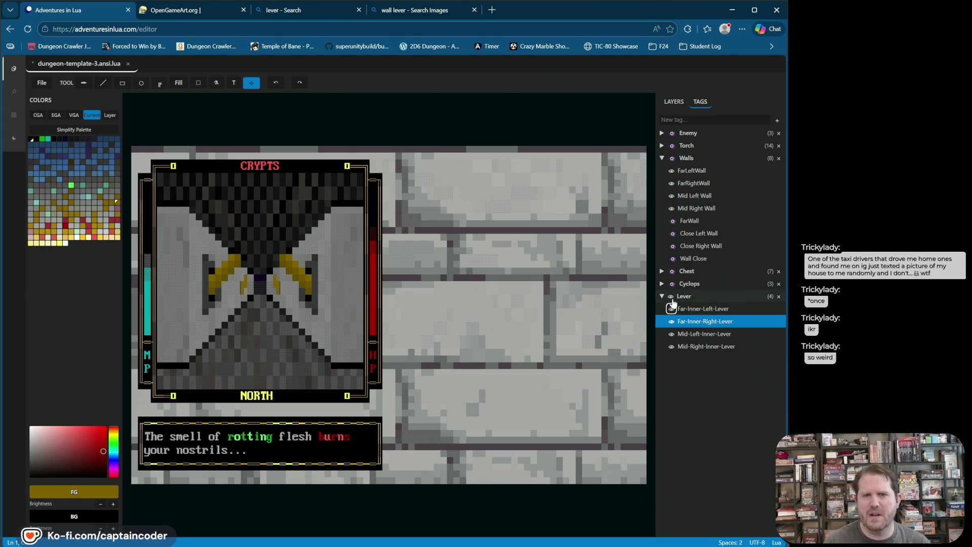
pyautogui.click(672, 296)
pyautogui.doubleClick(672, 297)
pyautogui.click(672, 296)
pyautogui.click(671, 296)
pyautogui.click(671, 296)
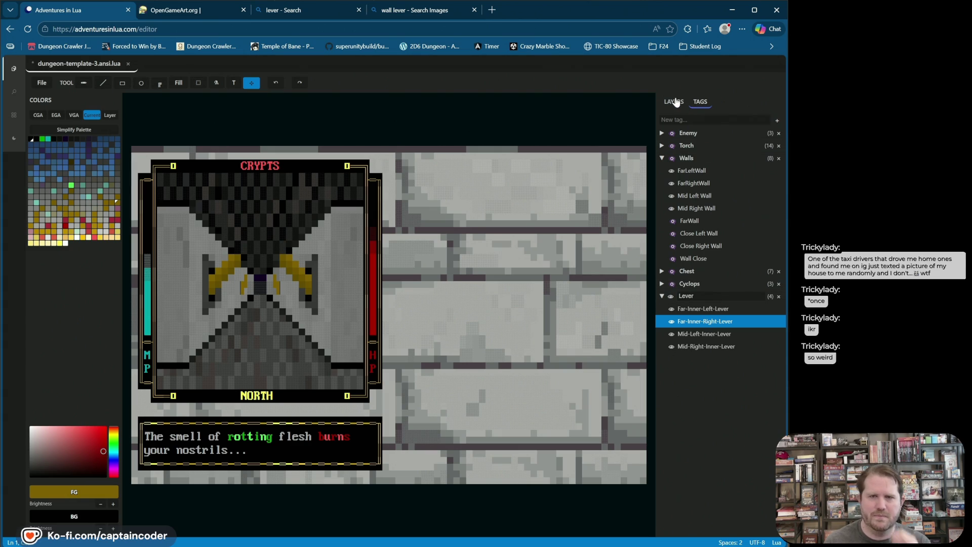
# Step: Make the Close Left Wall and Close Right Wall visible from the tag list
pyautogui.click(674, 102)
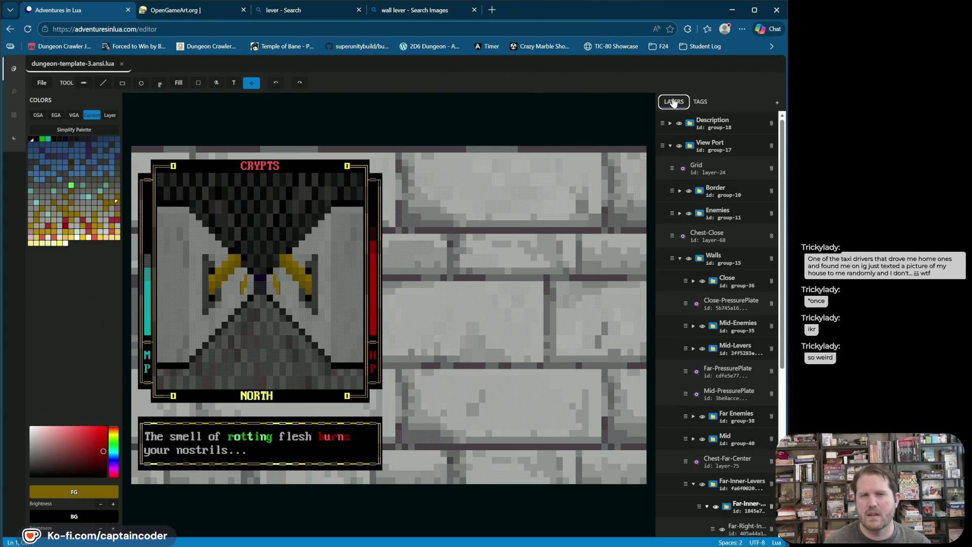
pyautogui.click(699, 101)
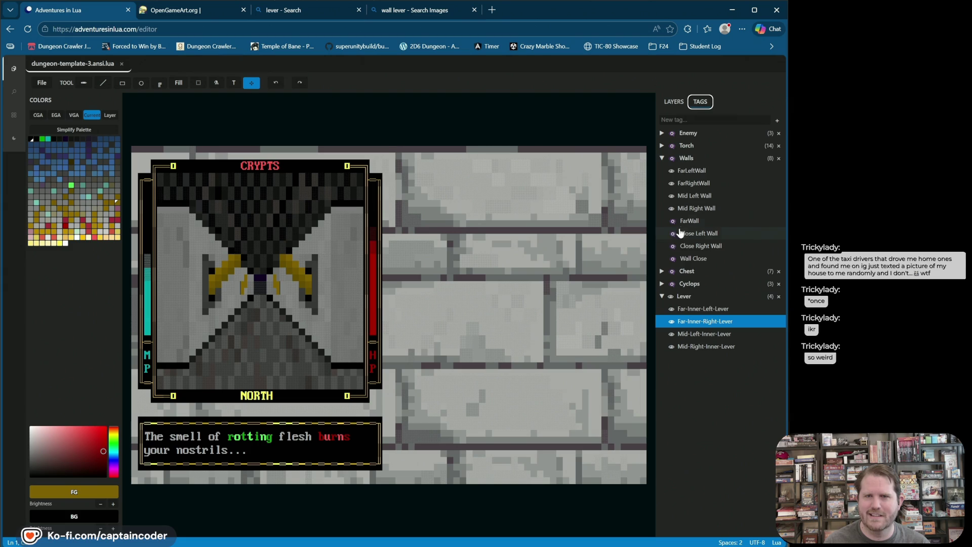
pyautogui.click(672, 233)
pyautogui.click(671, 246)
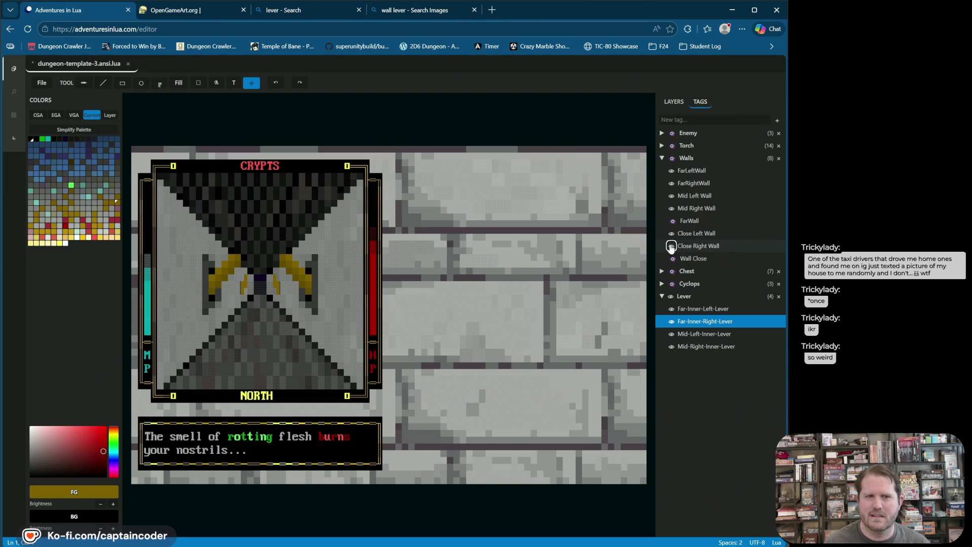
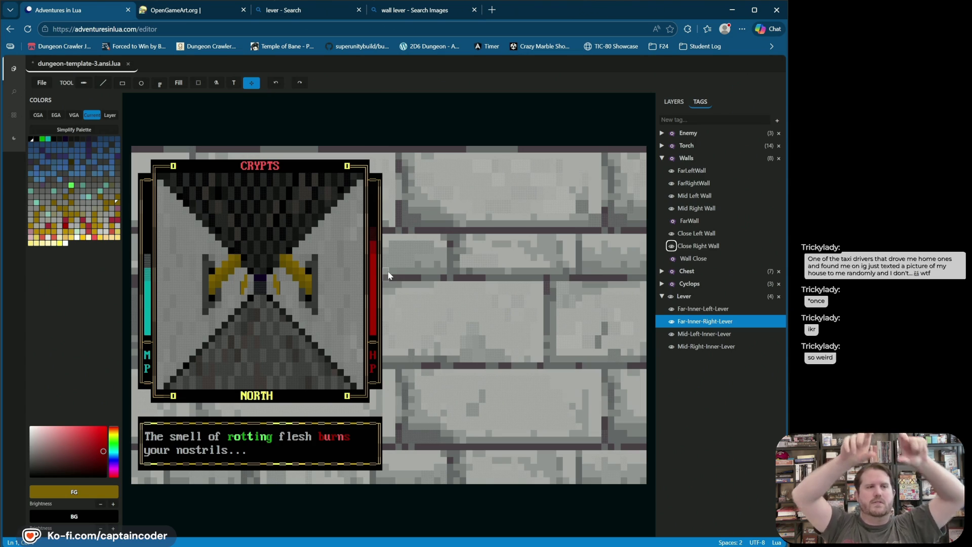
# Step: Preview the Torch-Close-Right torch on the dungeon view, hide it again, and show the layer list
pyautogui.click(662, 146)
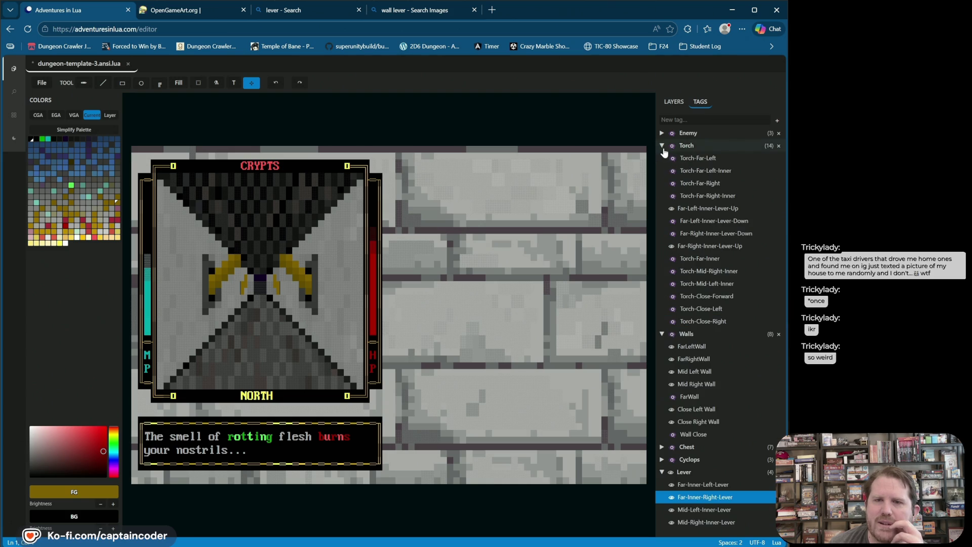
pyautogui.click(674, 322)
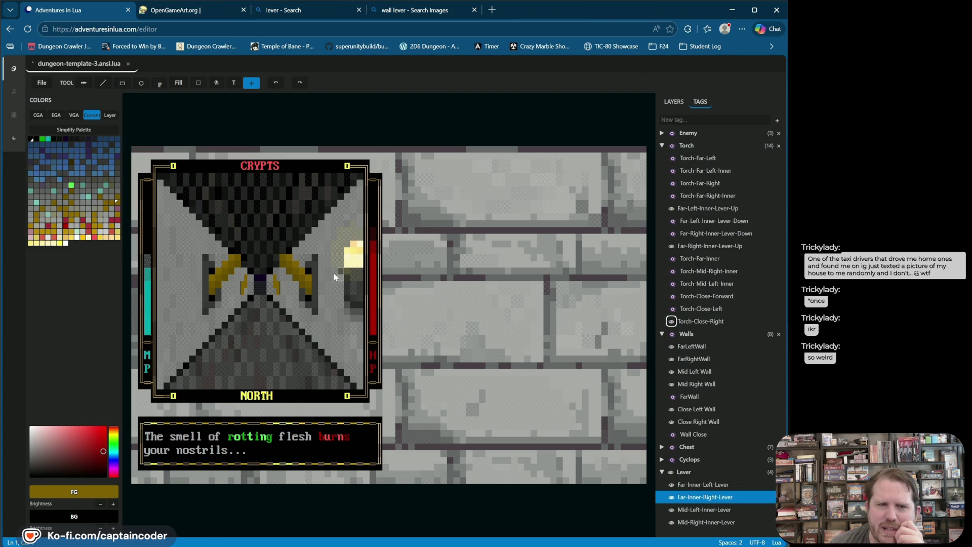
pyautogui.click(672, 322)
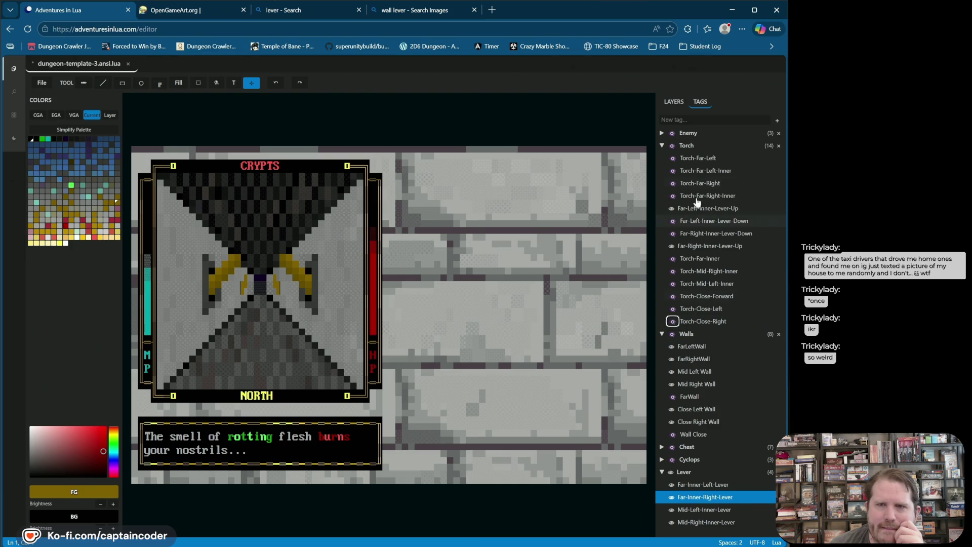
pyautogui.click(668, 102)
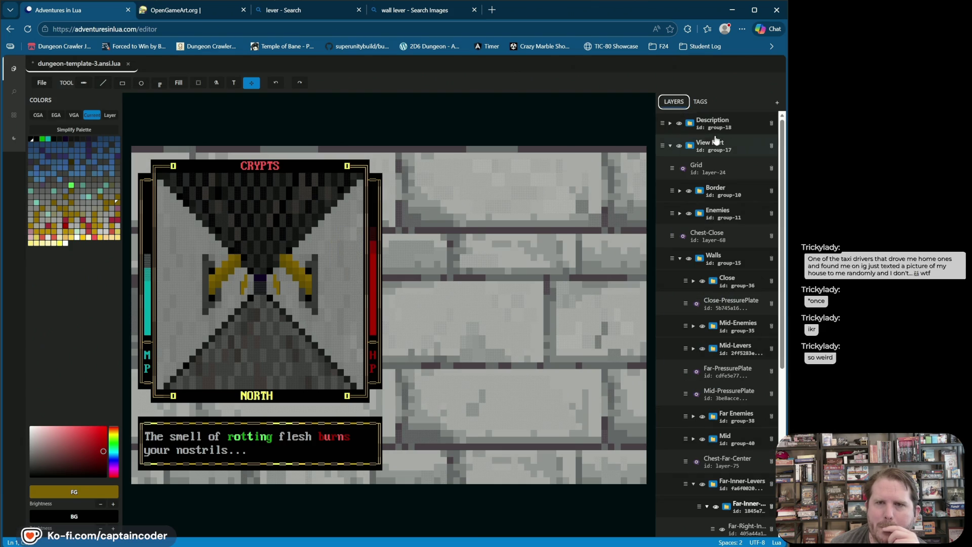
# Step: Create a new top layer named Close-Inner-Right-Lever, select it, and return to the tag list
pyautogui.click(777, 103)
pyautogui.doubleClick(769, 120)
pyautogui.write('Torch-Righ')
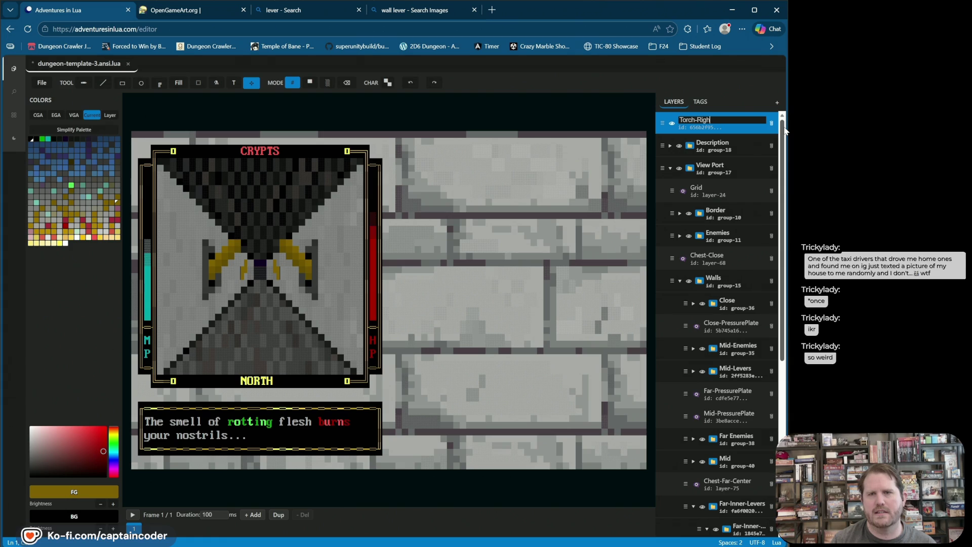
pyautogui.press('BackSpace')
pyautogui.press('BackSpace')
pyautogui.press('BackSpace')
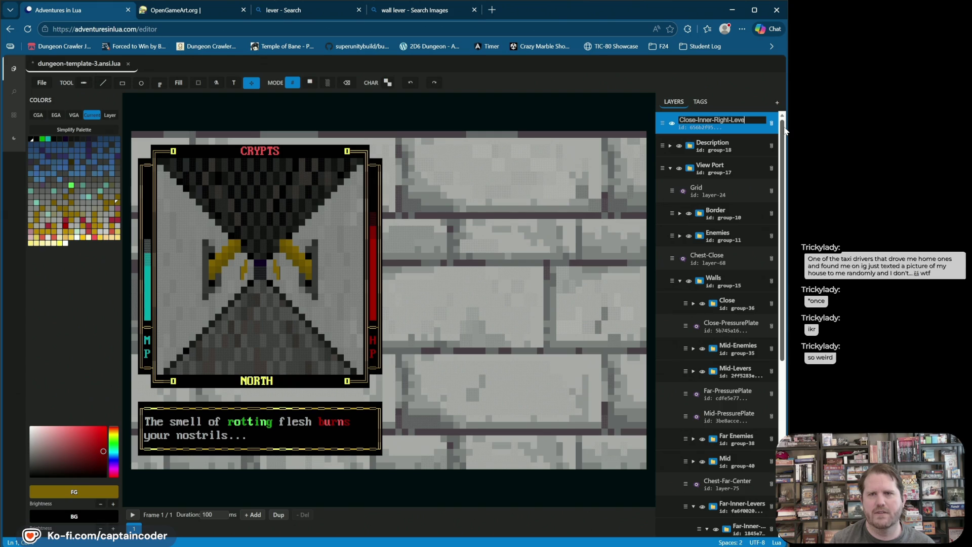
pyautogui.write('r')
pyautogui.press('Return')
pyautogui.hotkey('ctrl', 's')
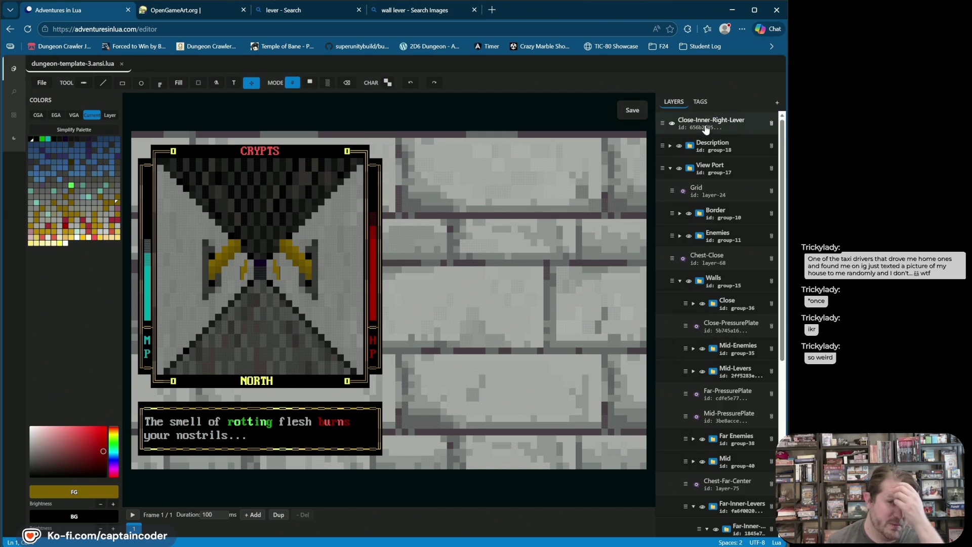
pyautogui.click(709, 123)
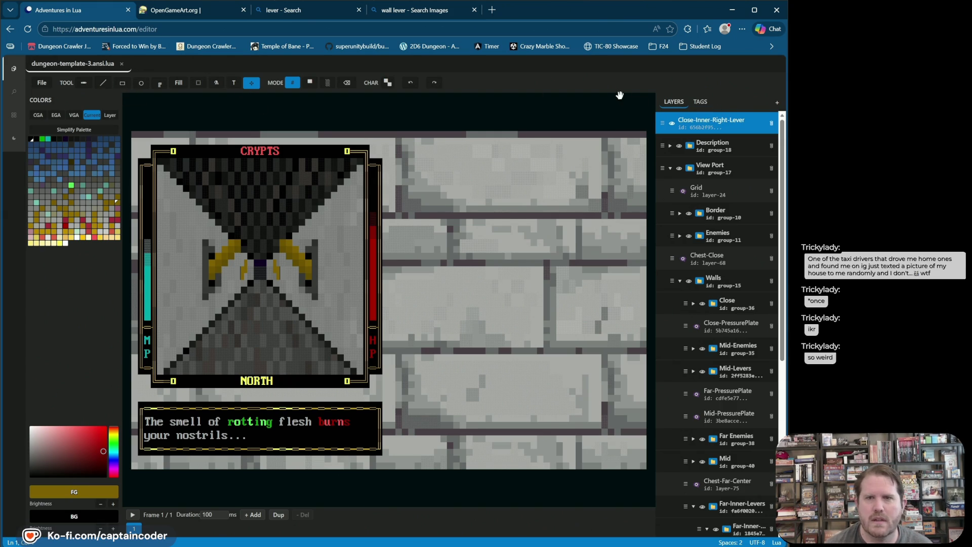
pyautogui.click(701, 102)
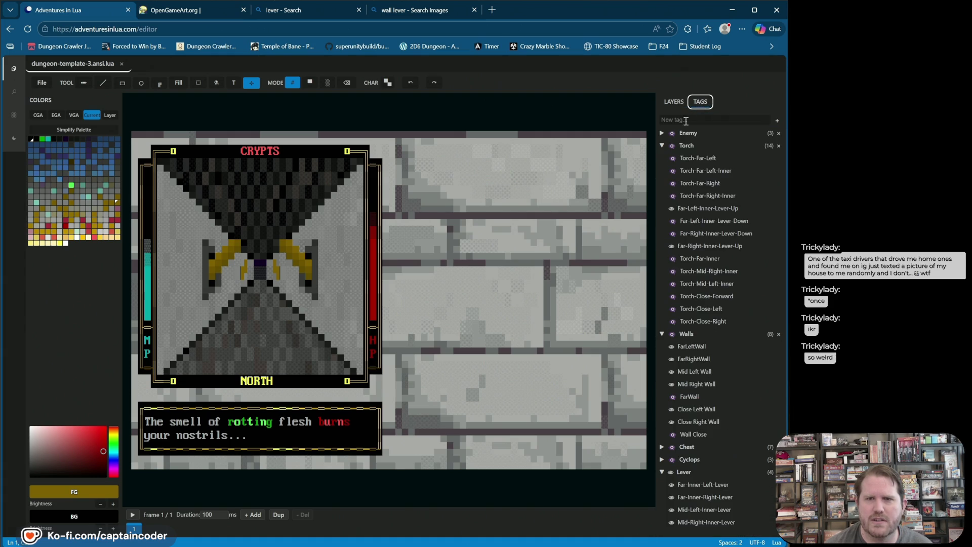
# Step: Toggle torch visibility so the Torch-Close-Left torch shows on the dungeon view
pyautogui.click(673, 183)
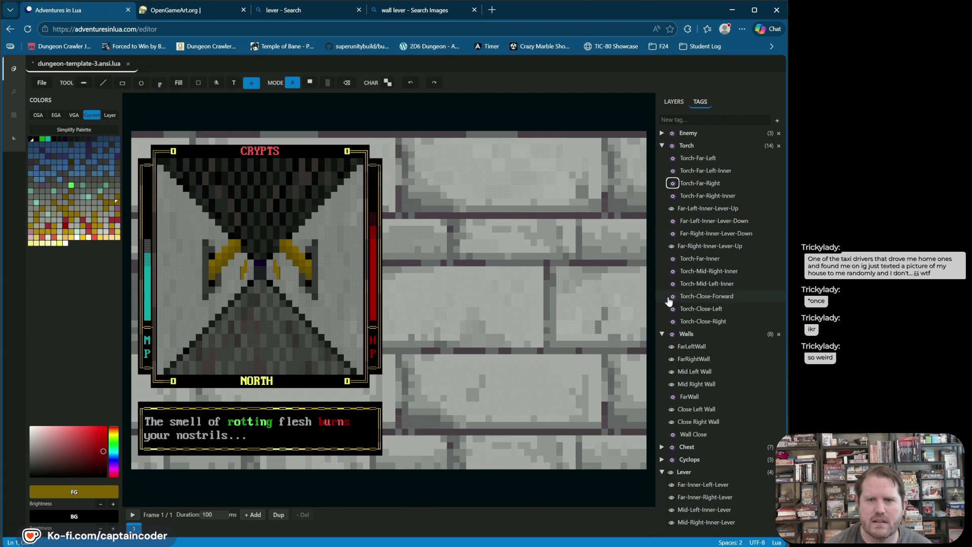
pyautogui.click(673, 321)
pyautogui.click(672, 321)
pyautogui.click(672, 309)
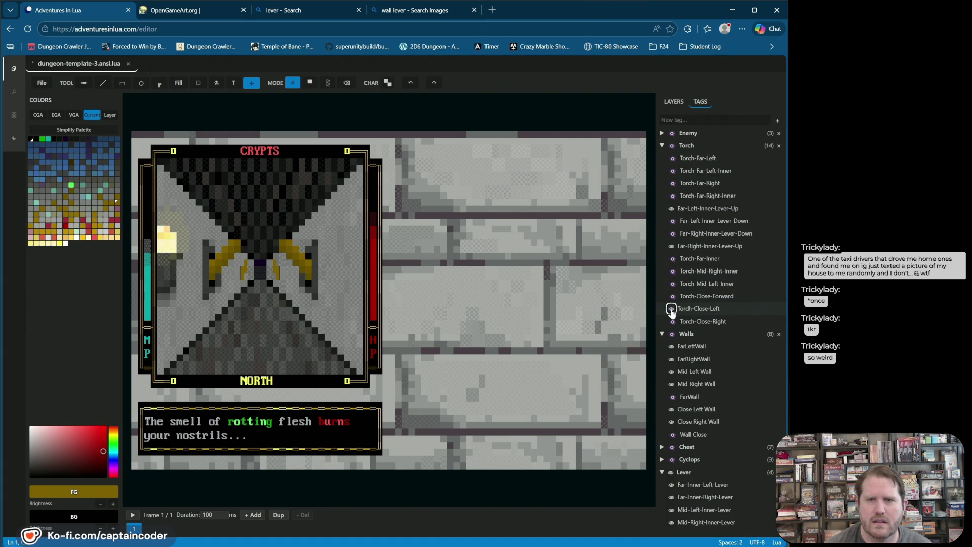
# Step: Select the Close-Inner-Right-Lever layer in the layer list for painting
pyautogui.click(675, 99)
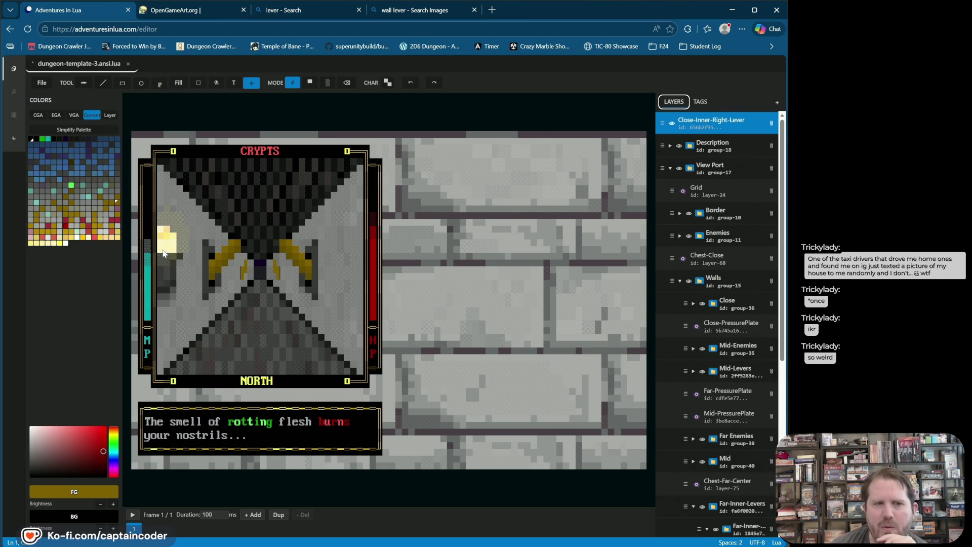
pyautogui.click(708, 120)
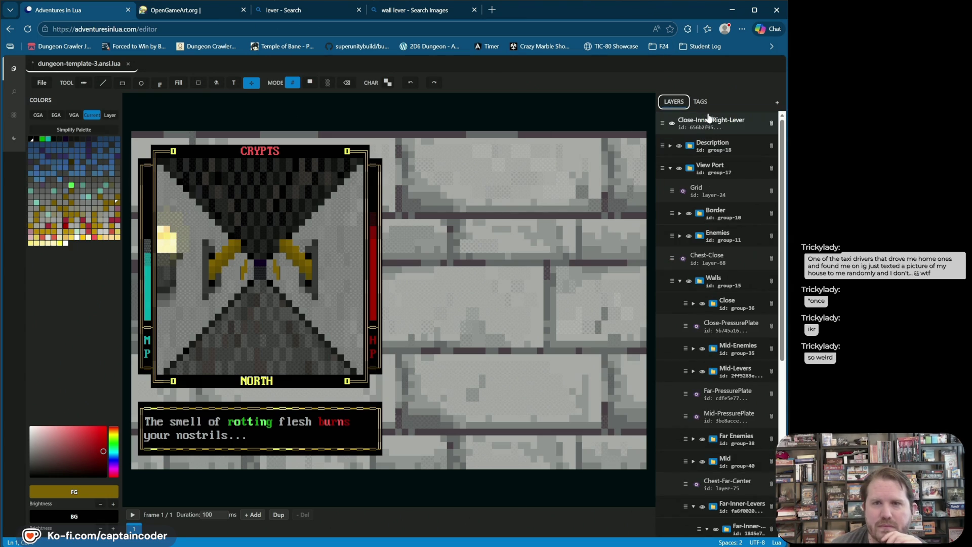
pyautogui.click(710, 127)
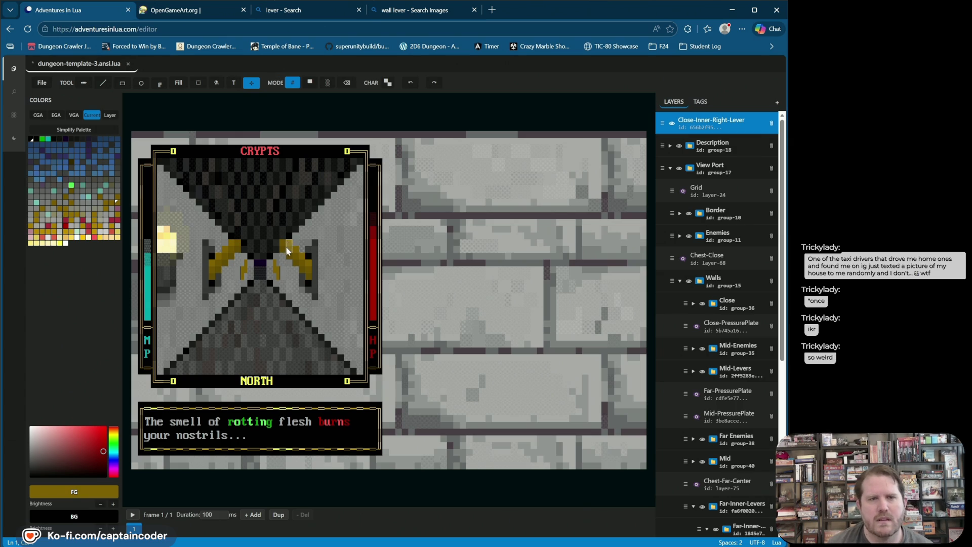
# Step: Switch to solid-block painting and eyedrop the gold colour of the existing lever
pyautogui.click(310, 83)
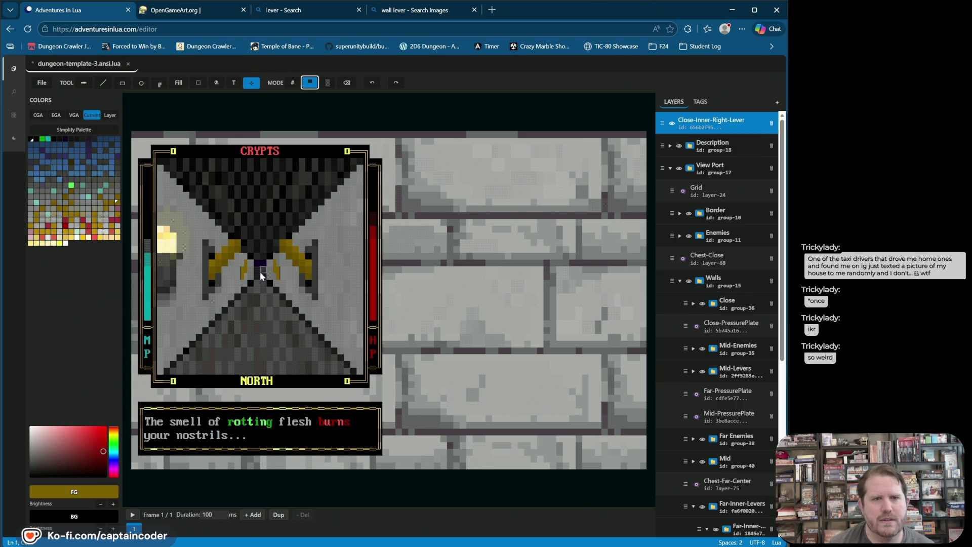
pyautogui.click(284, 259)
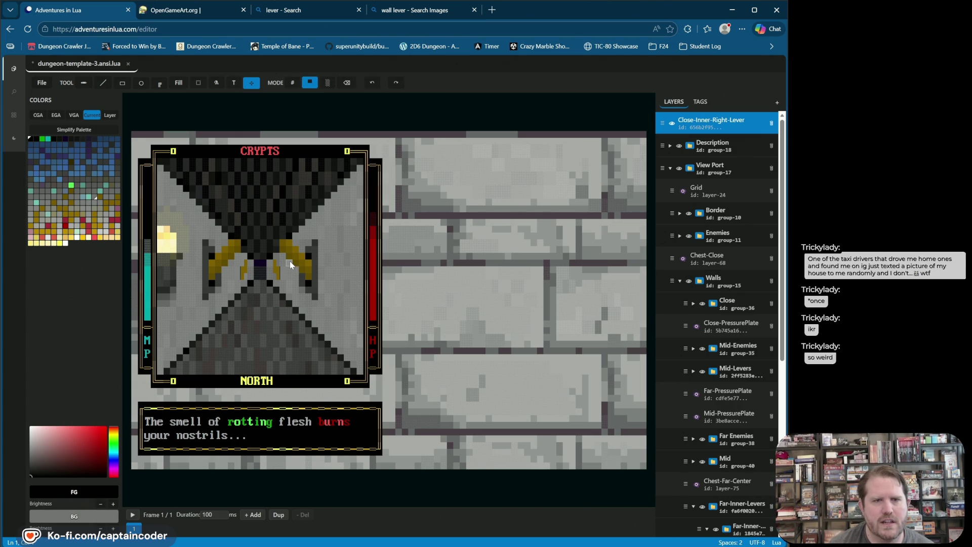
pyautogui.click(290, 263)
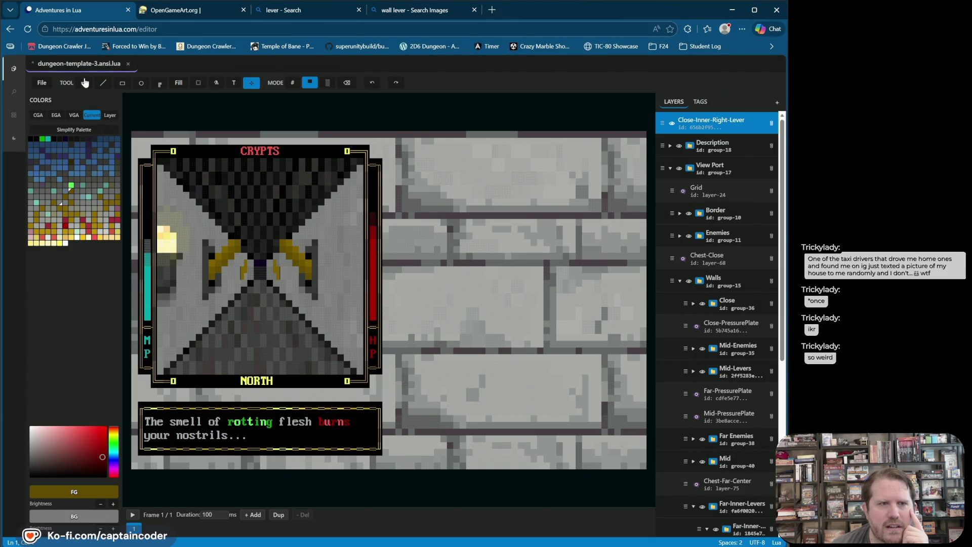
# Step: Paint gold cells on the right wall with the Line tool, undoing the last stray cell
pyautogui.click(100, 84)
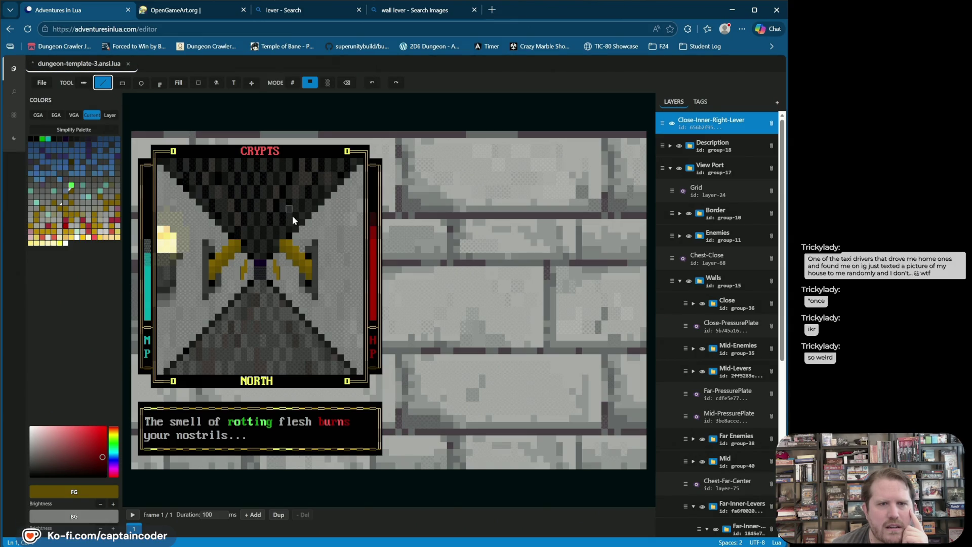
pyautogui.click(340, 248)
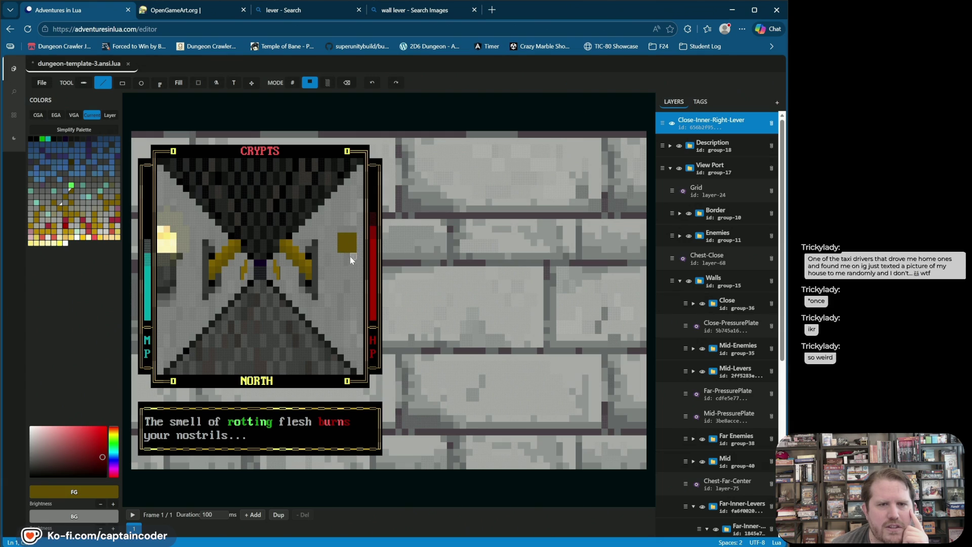
pyautogui.click(360, 249)
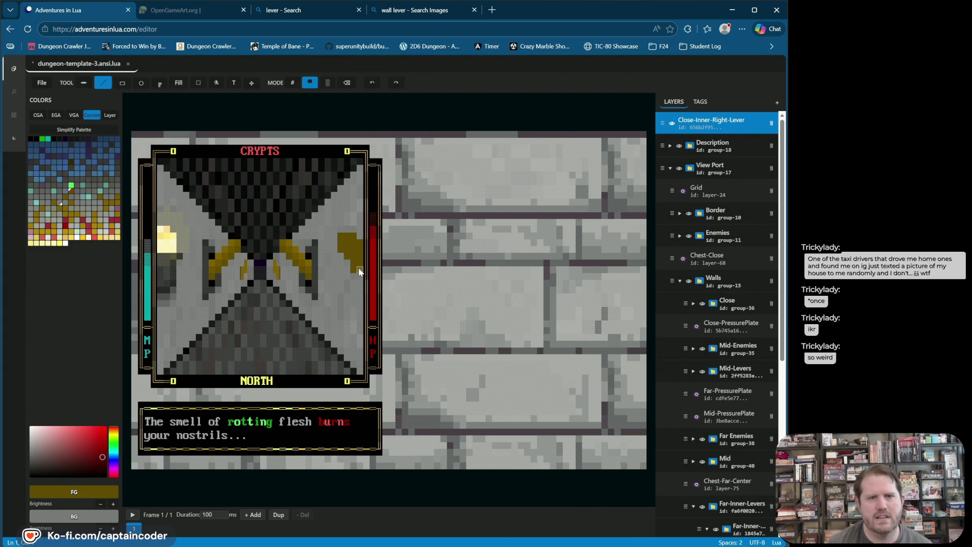
pyautogui.click(373, 84)
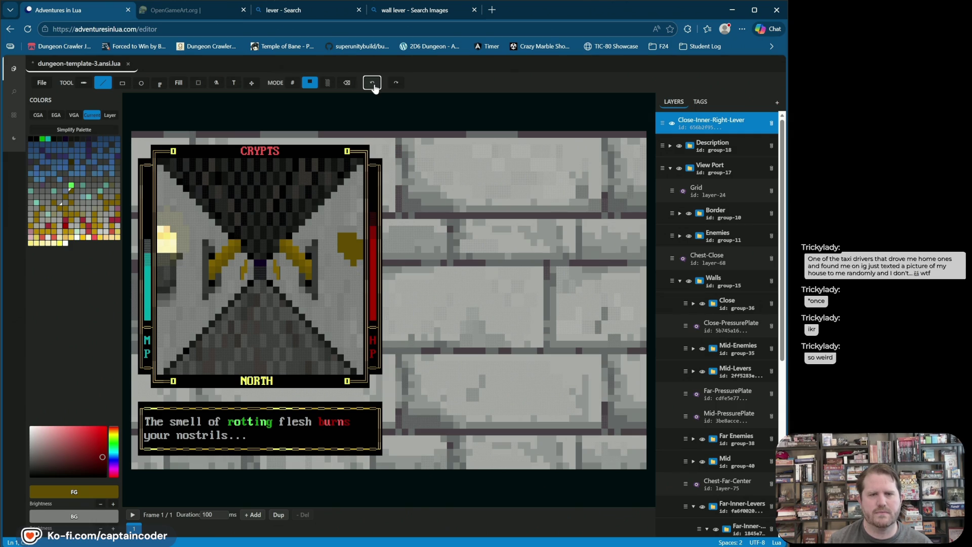
# Step: Repaint the gold lever cells and extend the lever downward along the right wall
pyautogui.click(355, 265)
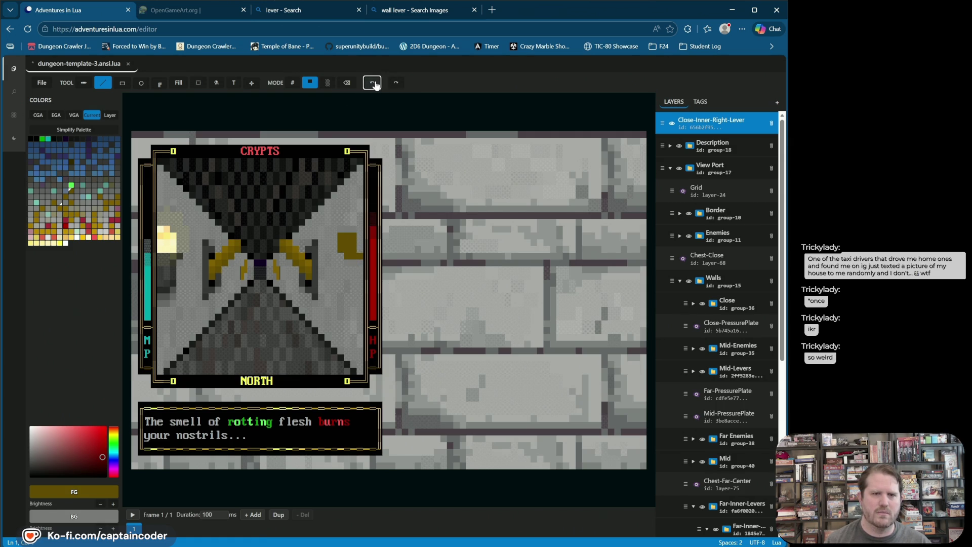
pyautogui.click(395, 83)
pyautogui.hotkey('ctrl', 'z')
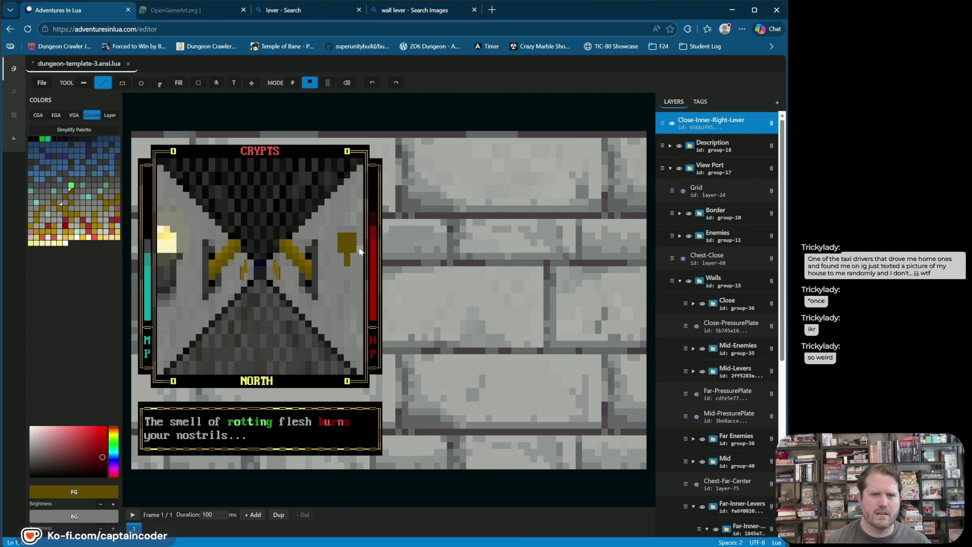
pyautogui.moveTo(361, 253); pyautogui.dragTo(359, 266)
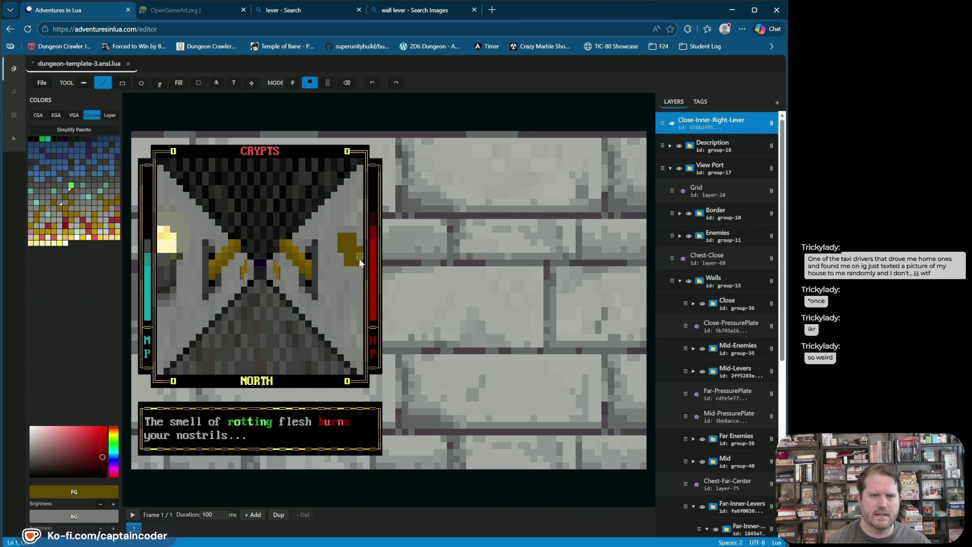
pyautogui.moveTo(359, 276); pyautogui.dragTo(362, 283)
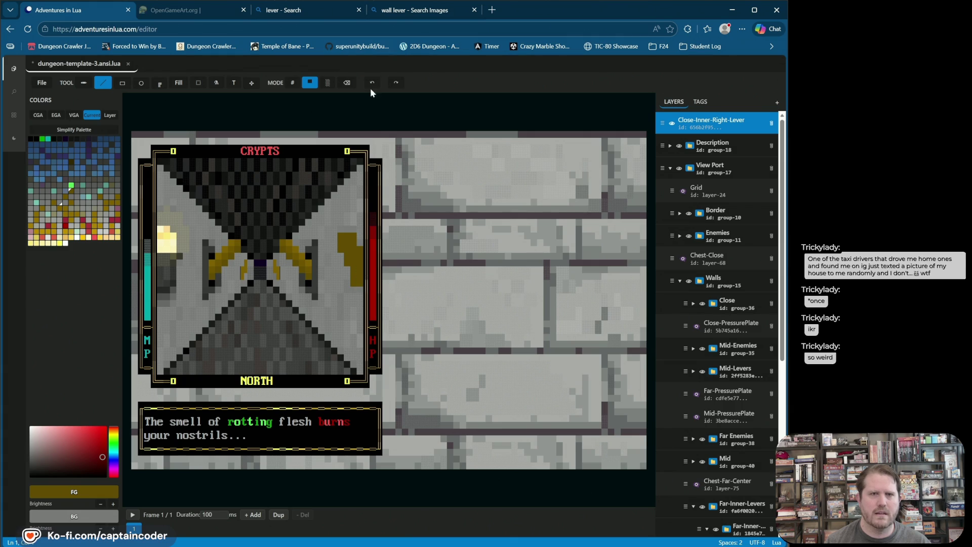
# Step: Switch to eraser and back to solid blocks, then sample the dark wall colour
pyautogui.click(347, 85)
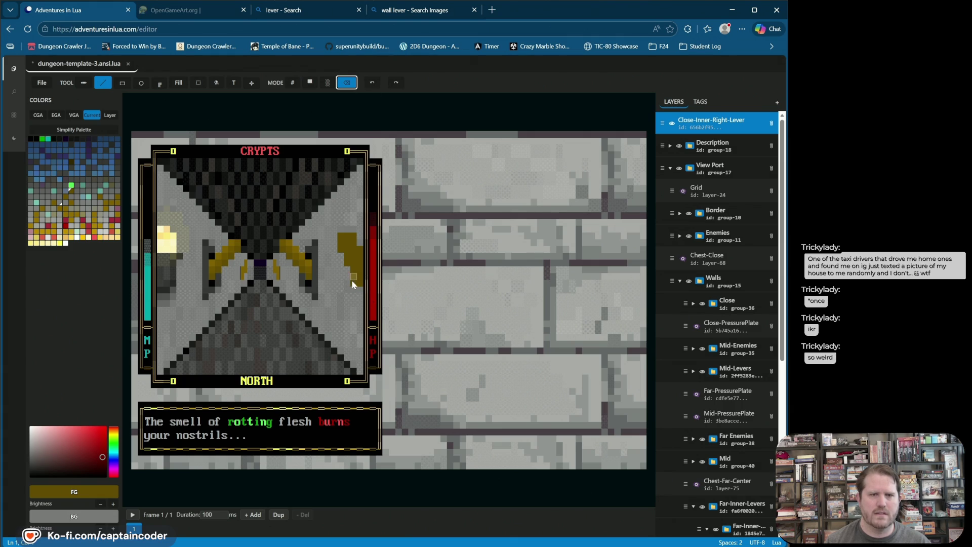
pyautogui.click(310, 82)
pyautogui.click(362, 297)
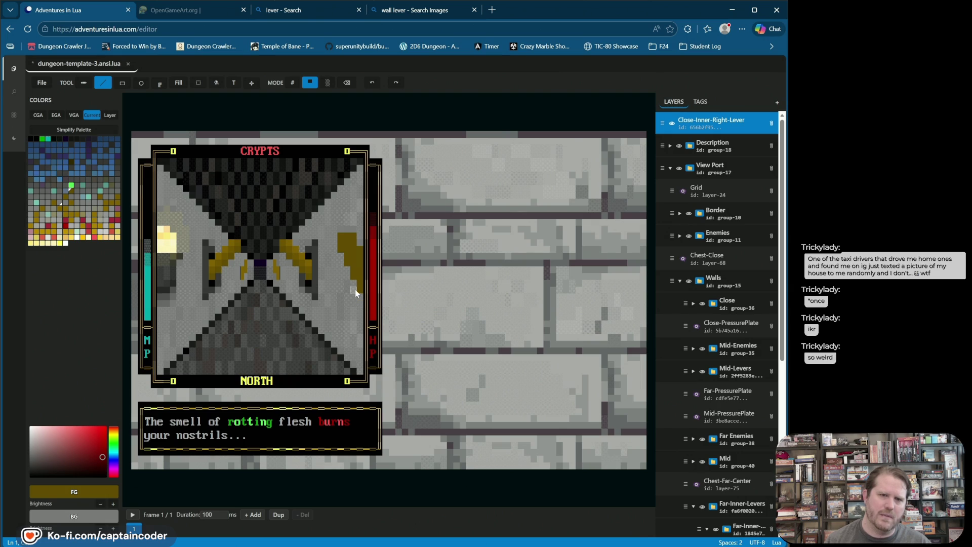
pyautogui.keyDown('alt'); pyautogui.click(317, 276); pyautogui.keyUp('alt')
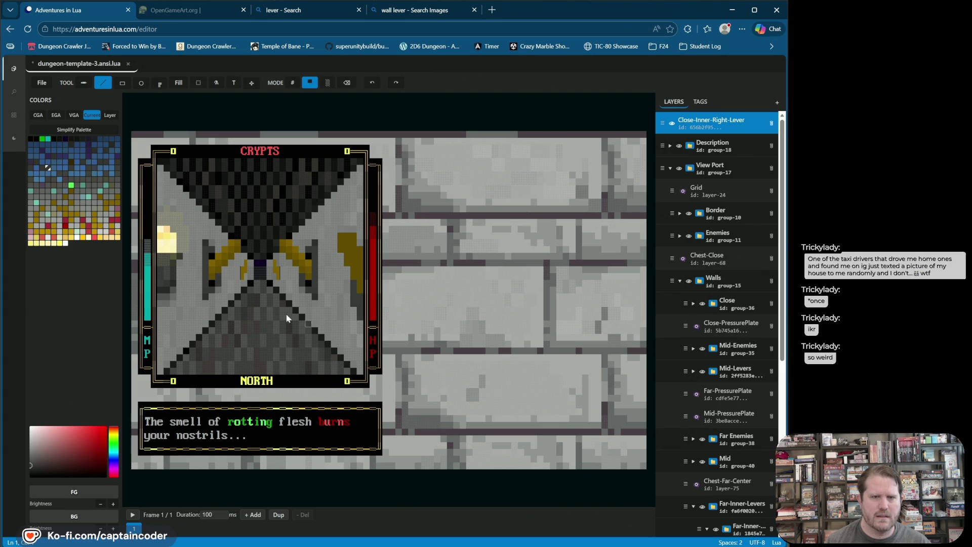
# Step: Pick black, save the dungeon file, and switch to character drawing mode
pyautogui.click(35, 140)
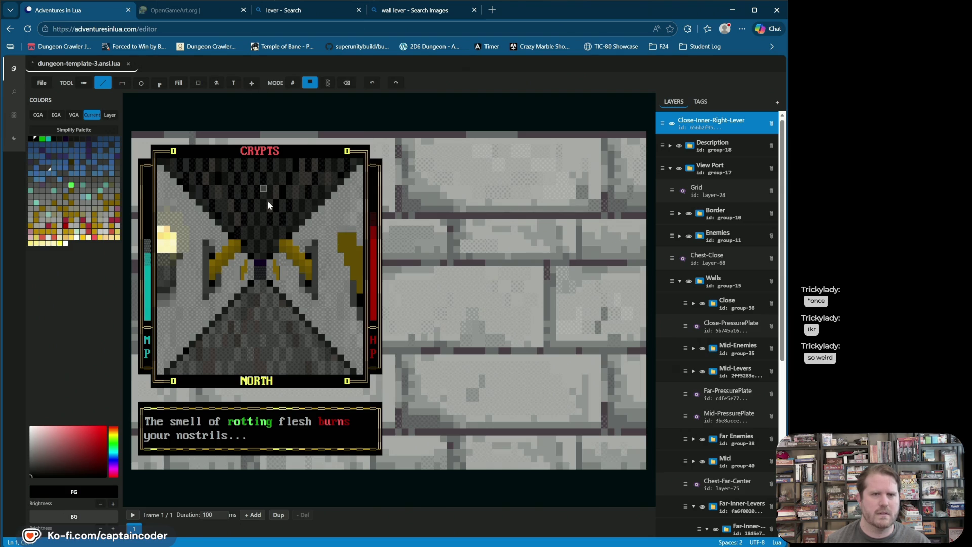
pyautogui.hotkey('ctrl', 's')
pyautogui.click(159, 85)
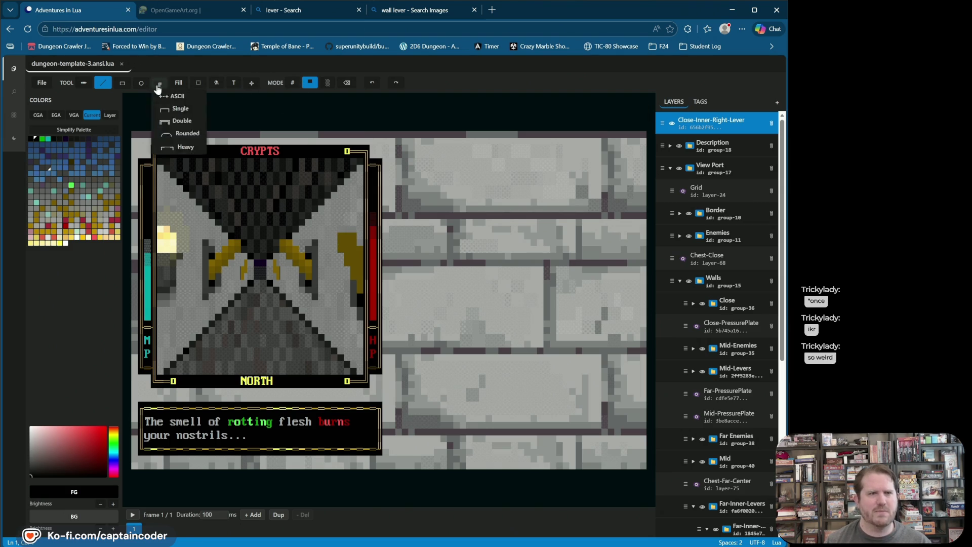
pyautogui.click(292, 84)
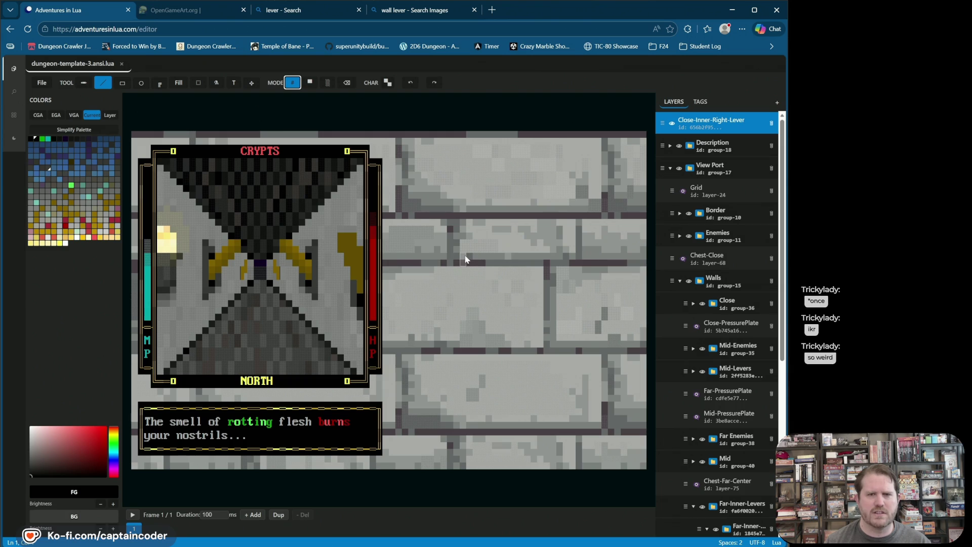
# Step: Sample the lever's olive-gold colour and paint a lever cell, undoing the stray strokes
pyautogui.rightClick(430, 241)
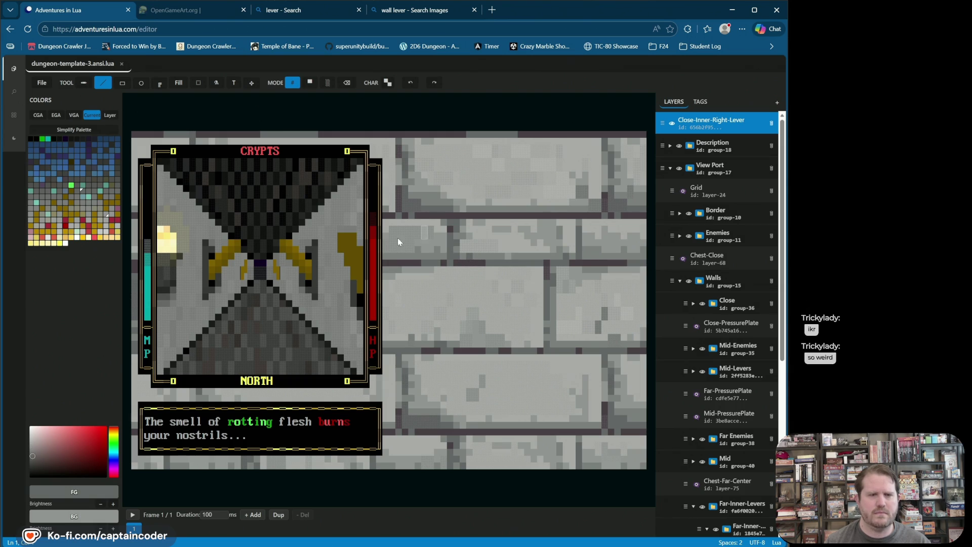
pyautogui.rightClick(286, 254)
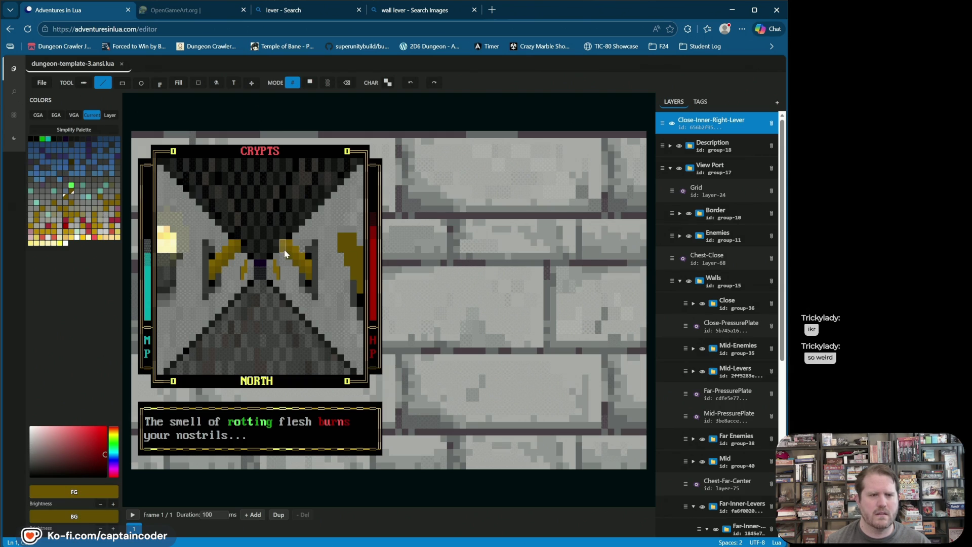
pyautogui.click(343, 248)
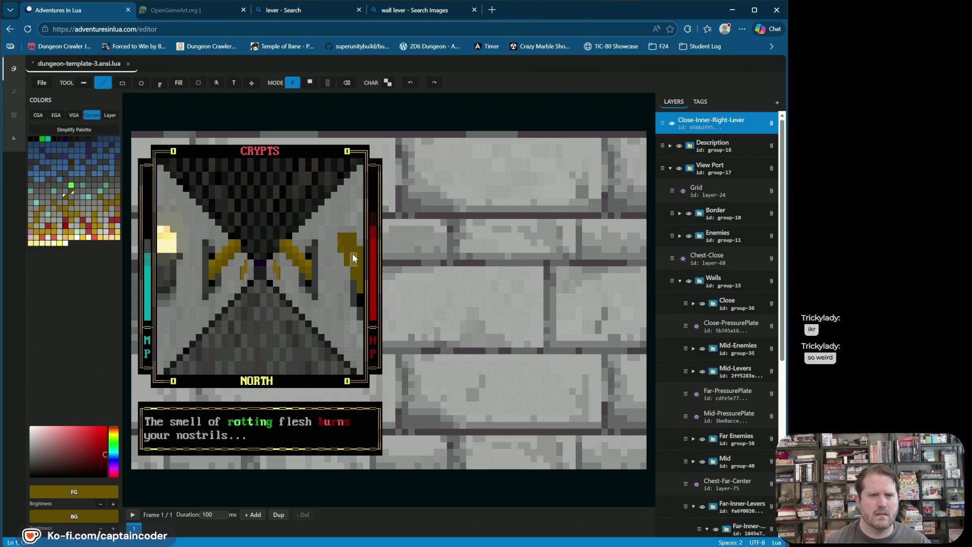
pyautogui.click(411, 83)
pyautogui.hotkey('ctrl', 'z')
# Step: Repaint the right lever with black shaded-block characters and bring up the Character Palette
pyautogui.rightClick(611, 311)
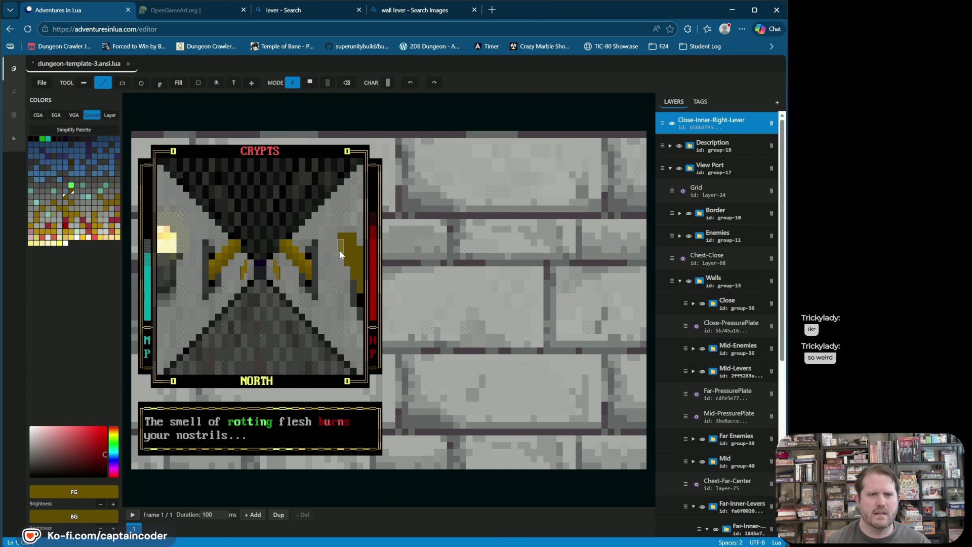
pyautogui.click(36, 138)
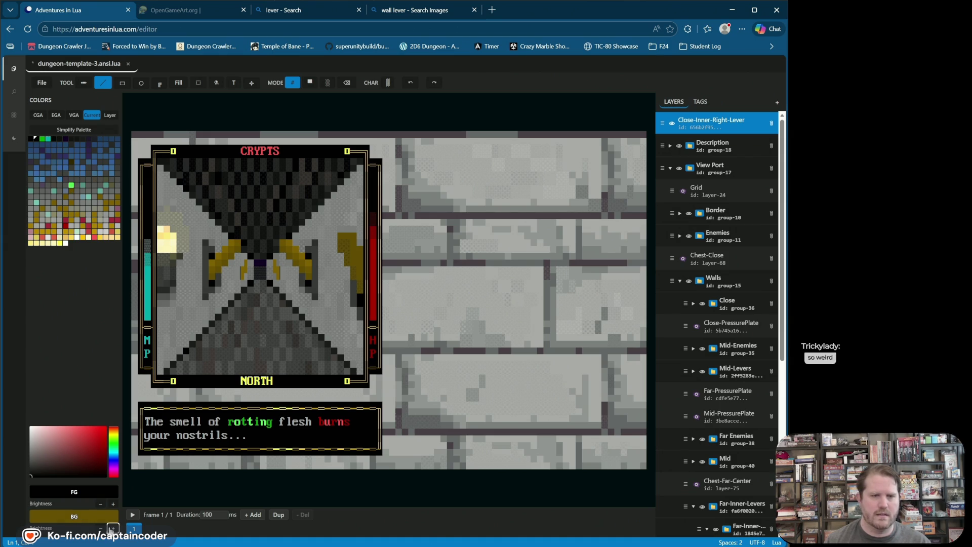
pyautogui.click(349, 246)
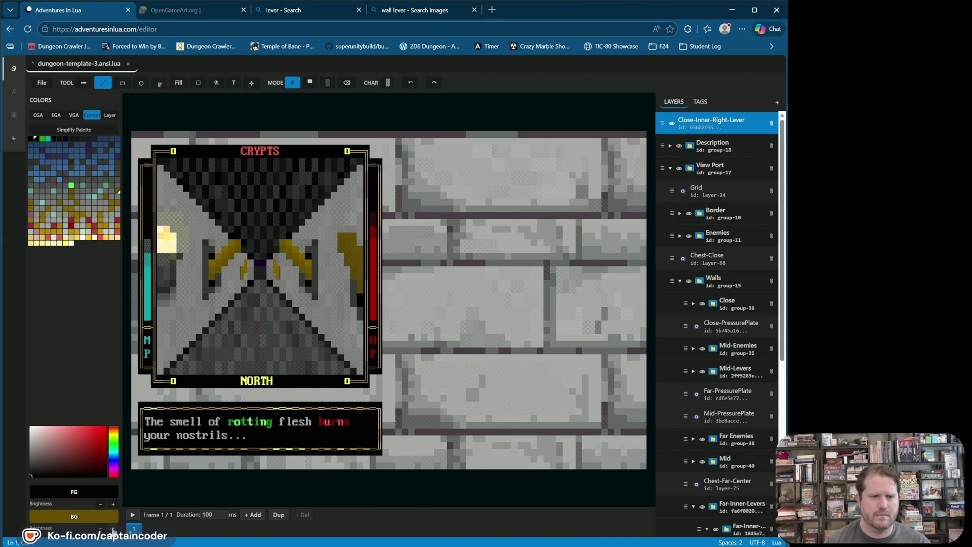
pyautogui.click(353, 244)
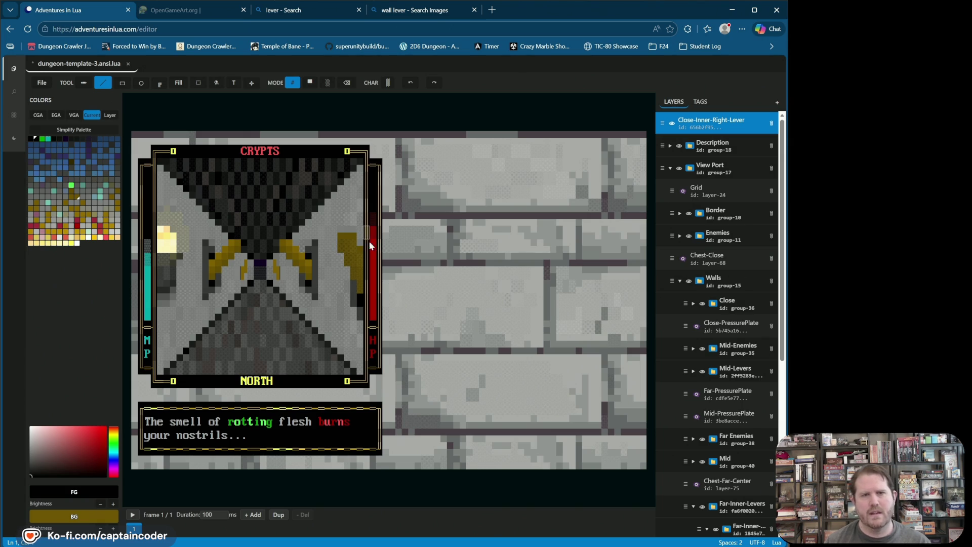
pyautogui.click(388, 83)
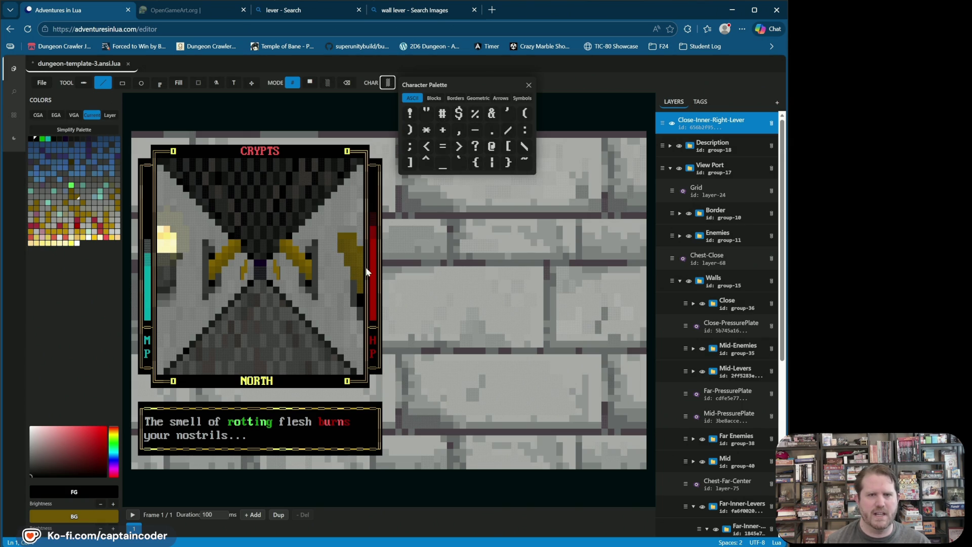
# Step: Switch to colour-blend mode at 10% strength and blend colour onto the lever cells
pyautogui.click(388, 81)
pyautogui.click(327, 82)
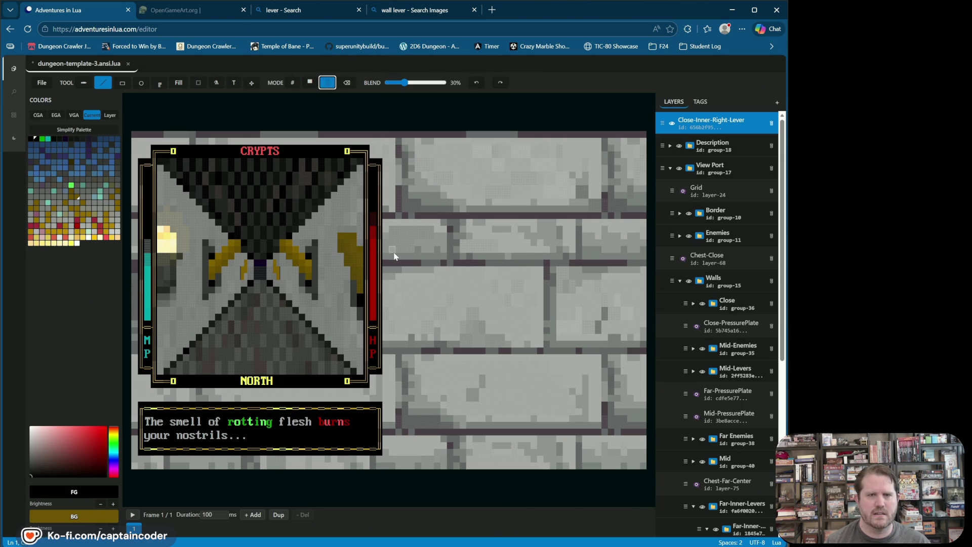
pyautogui.click(363, 254)
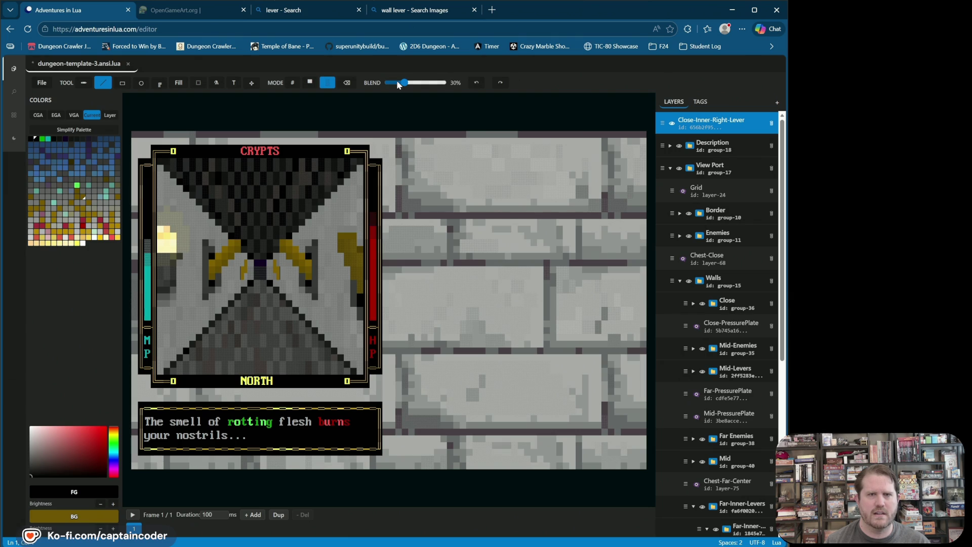
pyautogui.moveTo(397, 87); pyautogui.dragTo(392, 87)
pyautogui.click(363, 256)
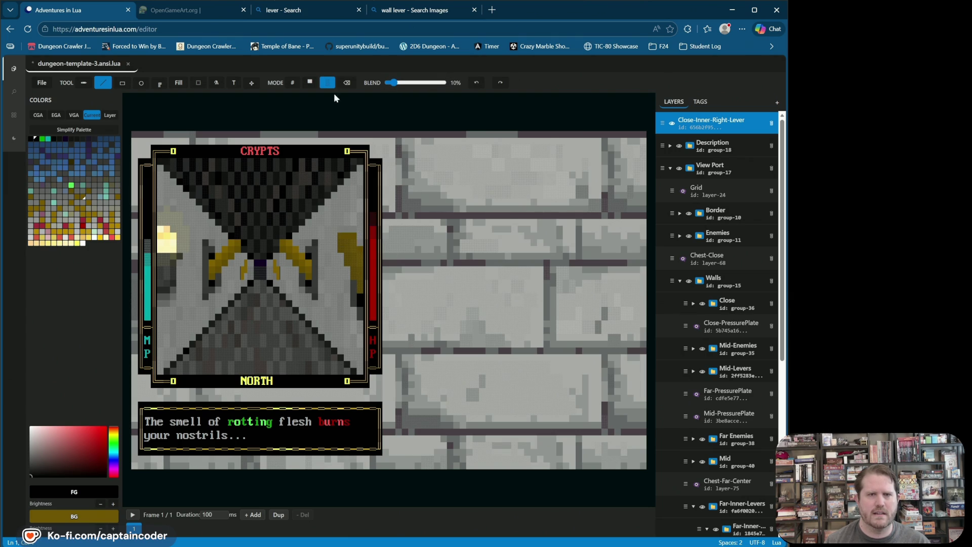
pyautogui.click(350, 247)
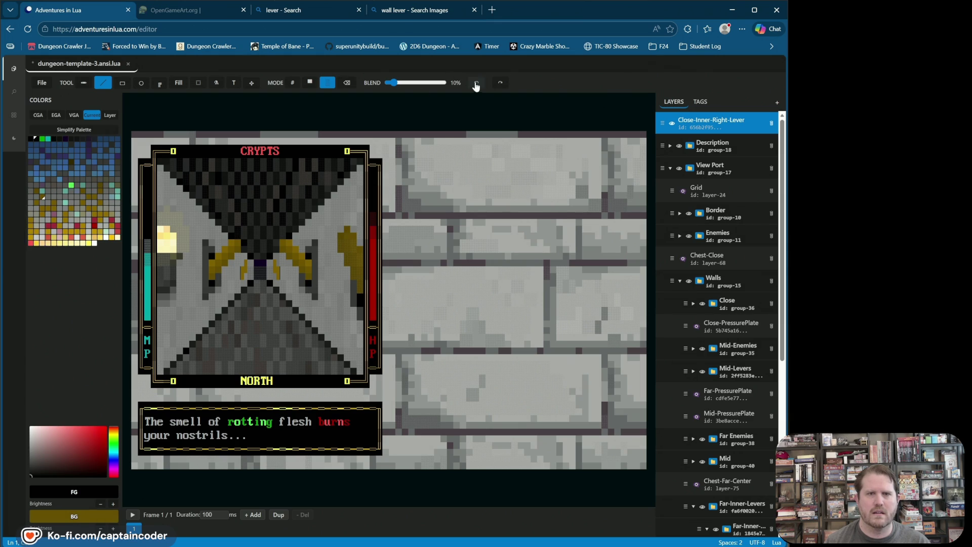
# Step: Rework the lever's yellow shading, undoing bad strokes, then save the dungeon file
pyautogui.click(476, 82)
pyautogui.click(346, 232)
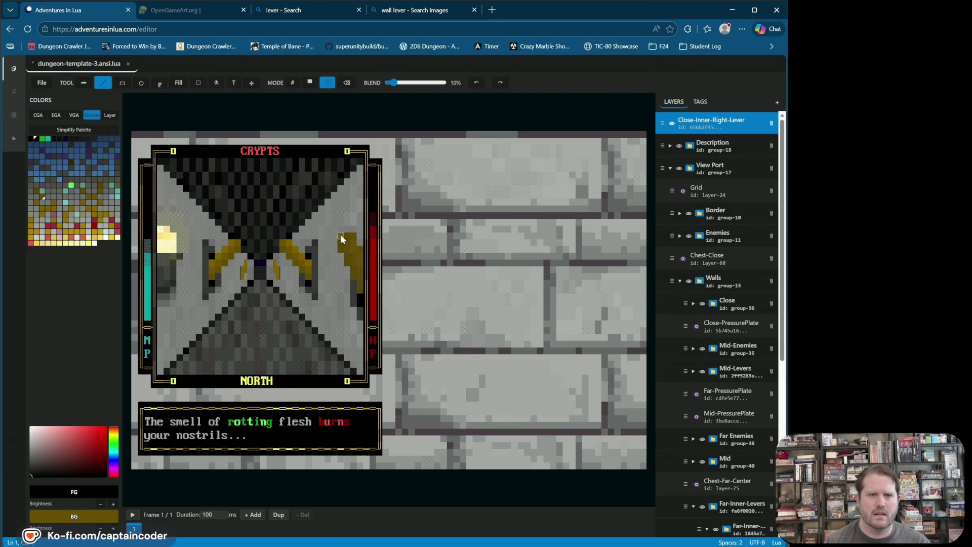
pyautogui.click(340, 234)
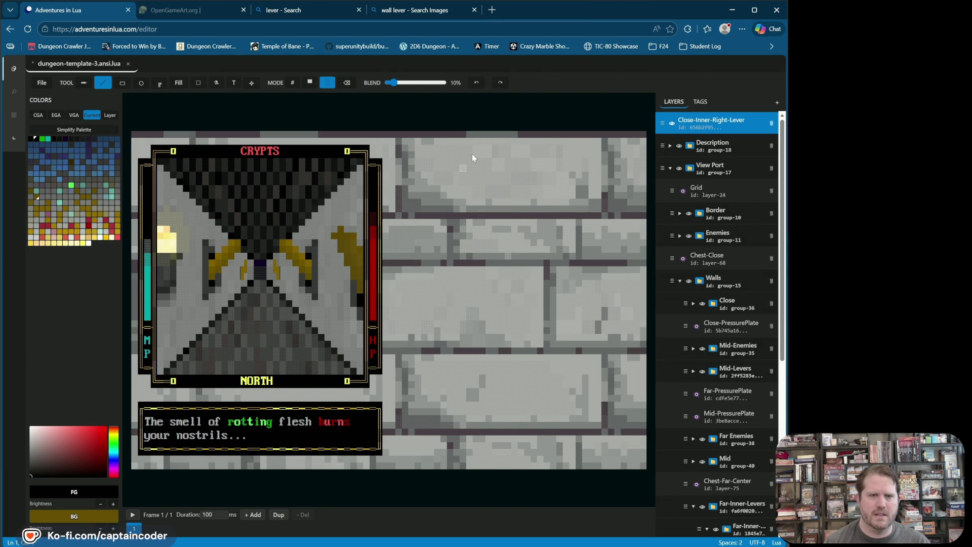
pyautogui.click(476, 83)
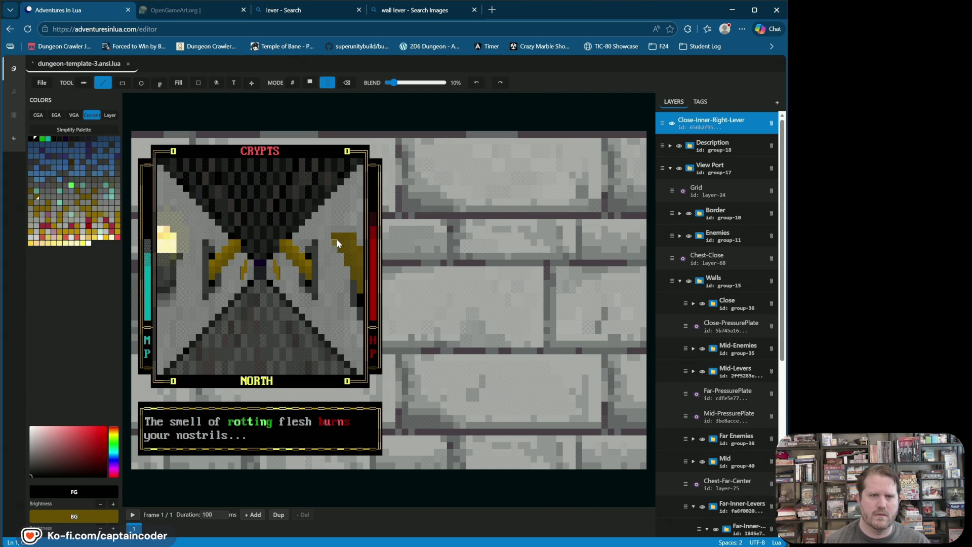
pyautogui.click(477, 85)
pyautogui.click(477, 85)
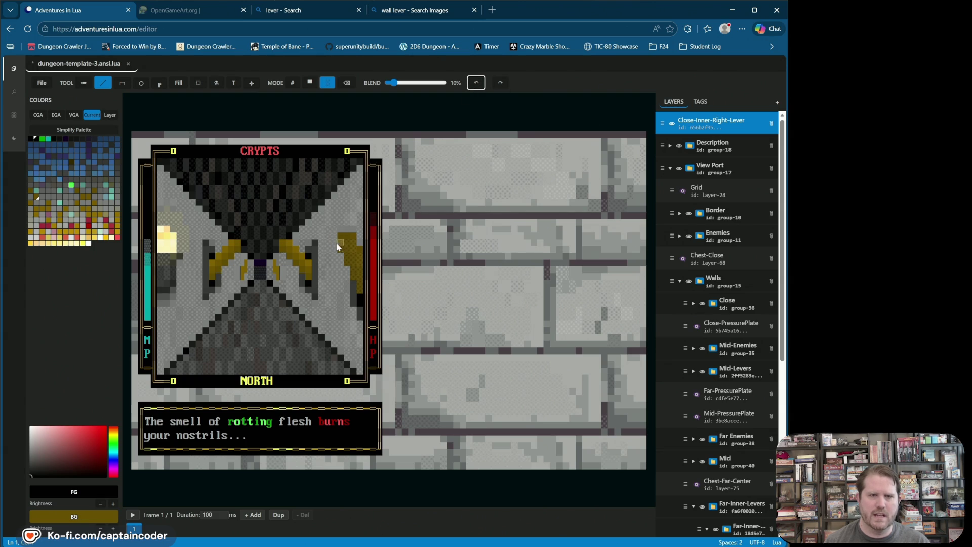
pyautogui.moveTo(339, 243); pyautogui.dragTo(342, 238)
pyautogui.click(348, 228)
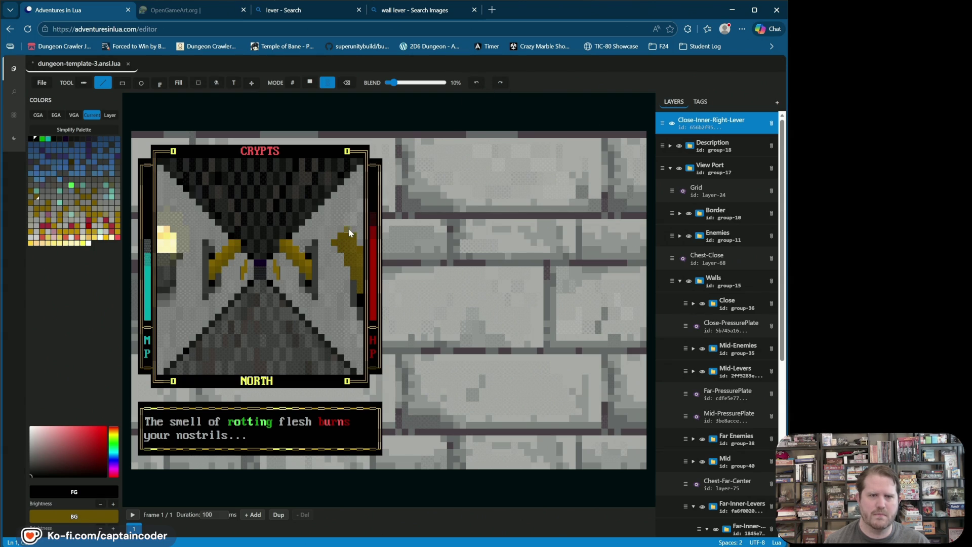
pyautogui.click(477, 85)
pyautogui.hotkey('ctrl', 's')
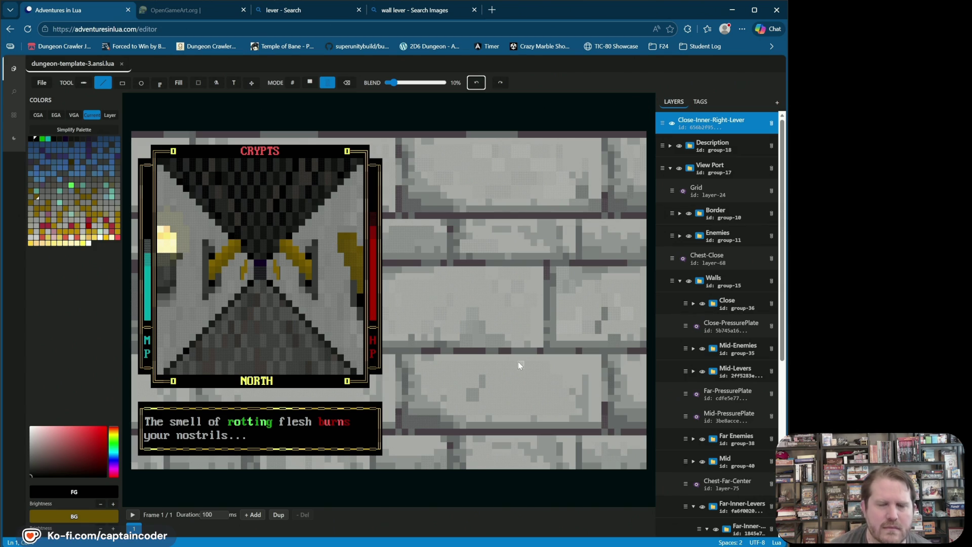
pyautogui.click(295, 83)
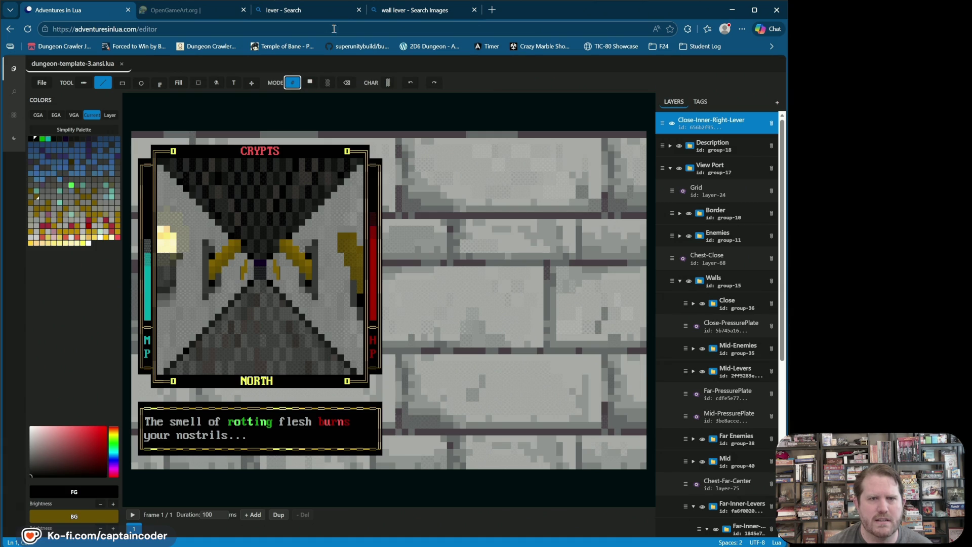
# Step: In character mode, paint a black cell on the lever's right edge
pyautogui.click(348, 83)
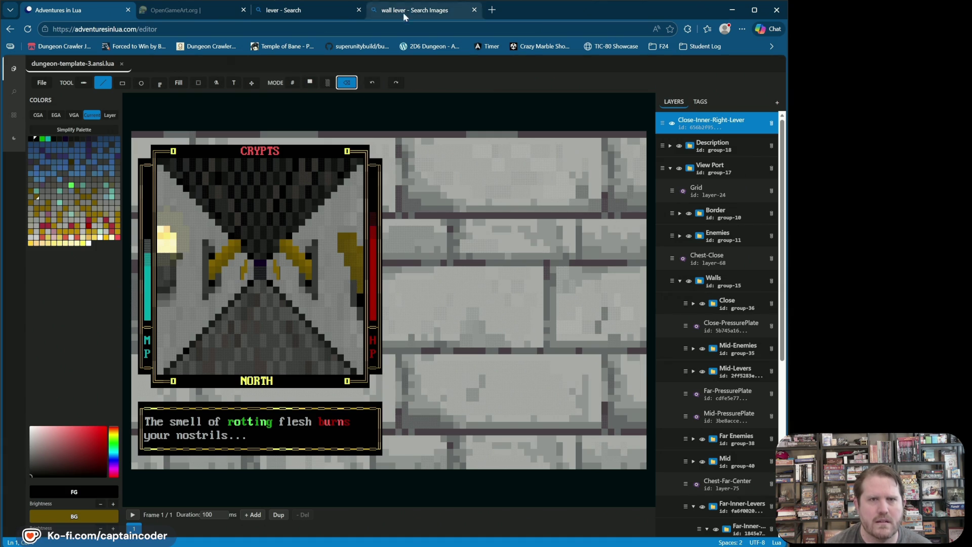
pyautogui.click(311, 84)
pyautogui.click(292, 83)
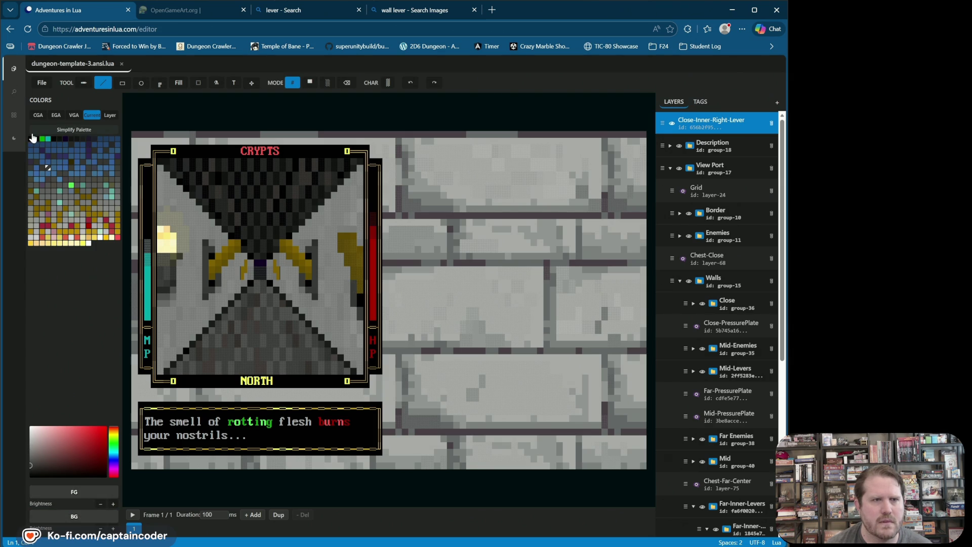
pyautogui.click(31, 139)
pyautogui.click(359, 298)
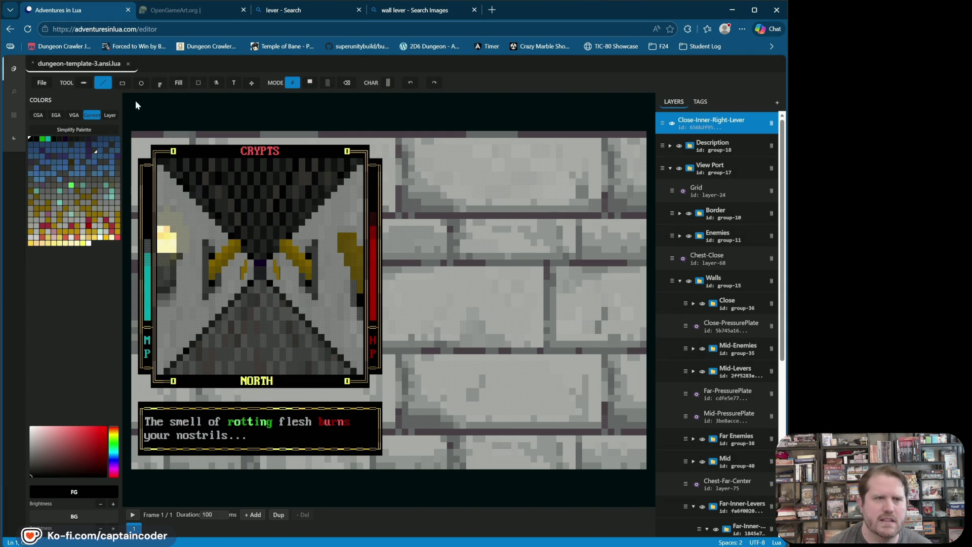
# Step: Try solid-block and line modes, then return to colour-blend painting at 10%
pyautogui.click(310, 83)
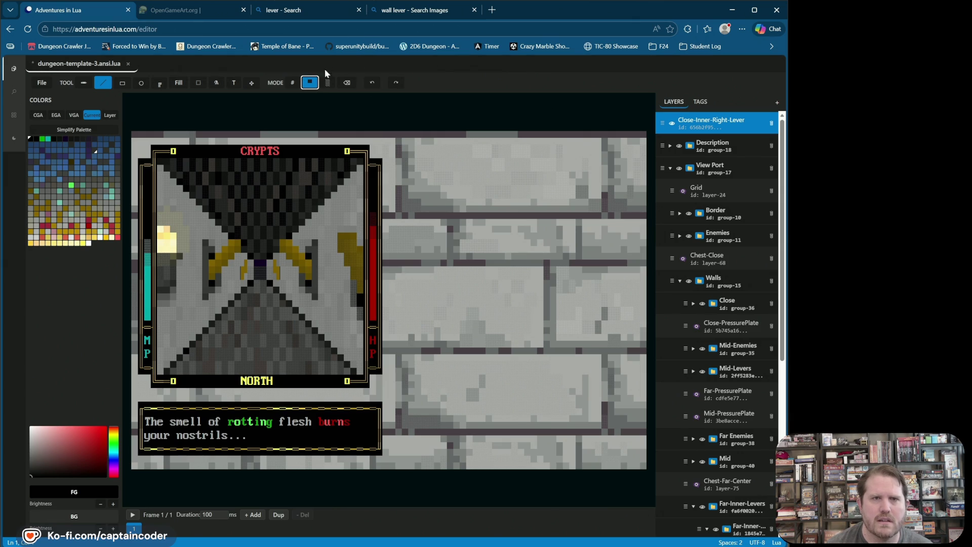
pyautogui.click(352, 306)
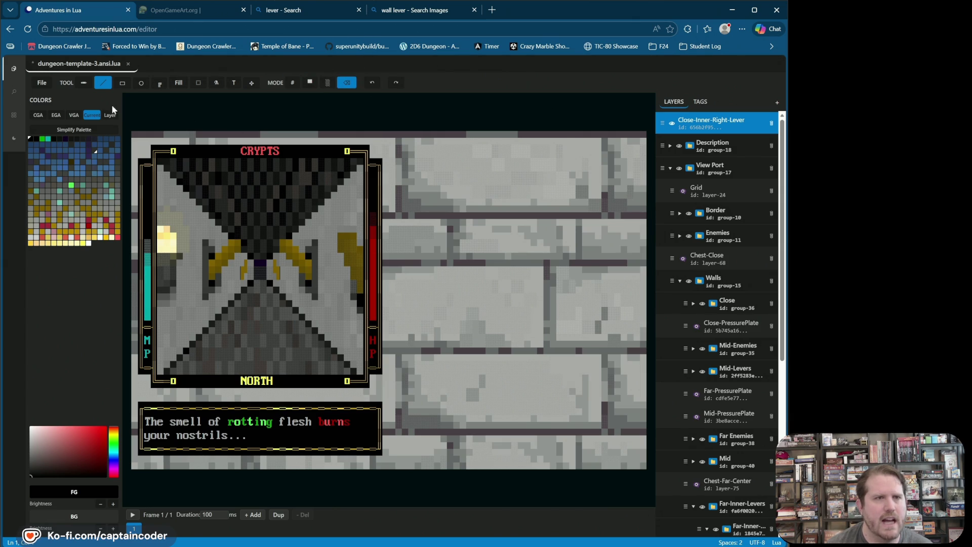
pyautogui.click(103, 83)
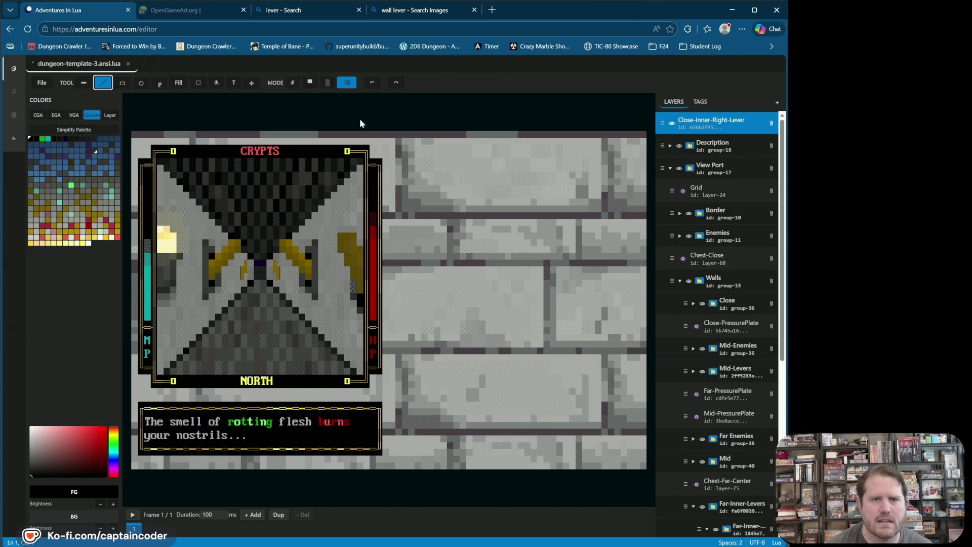
pyautogui.rightClick(356, 305)
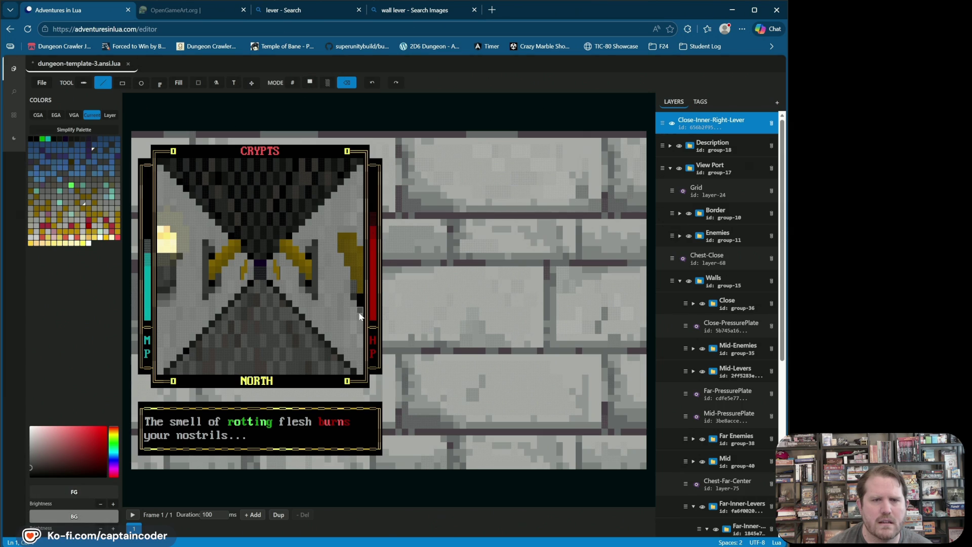
pyautogui.click(310, 83)
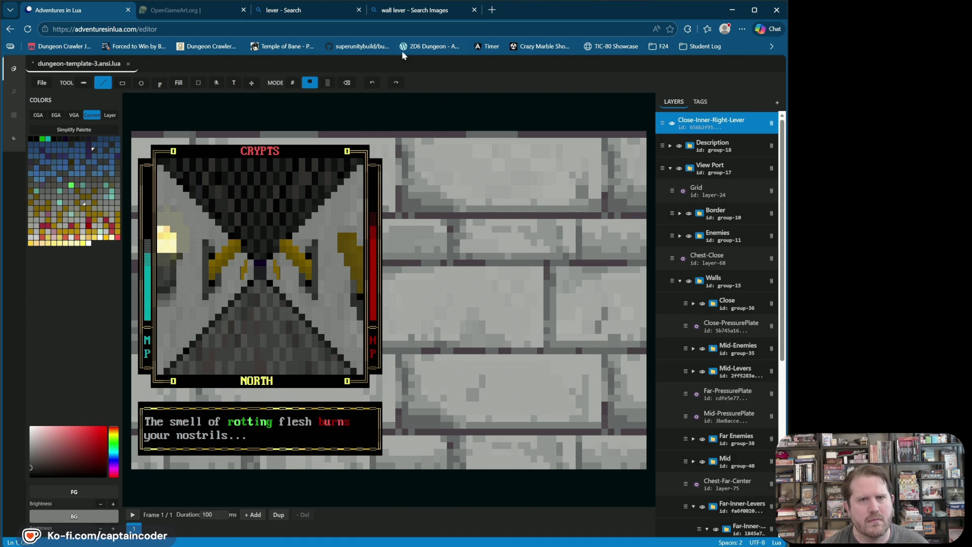
pyautogui.click(292, 82)
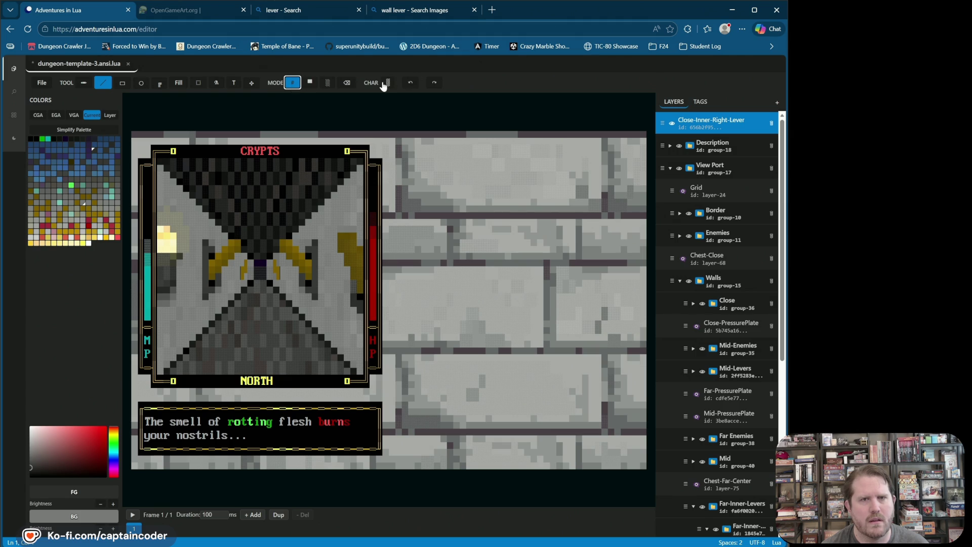
pyautogui.click(354, 289)
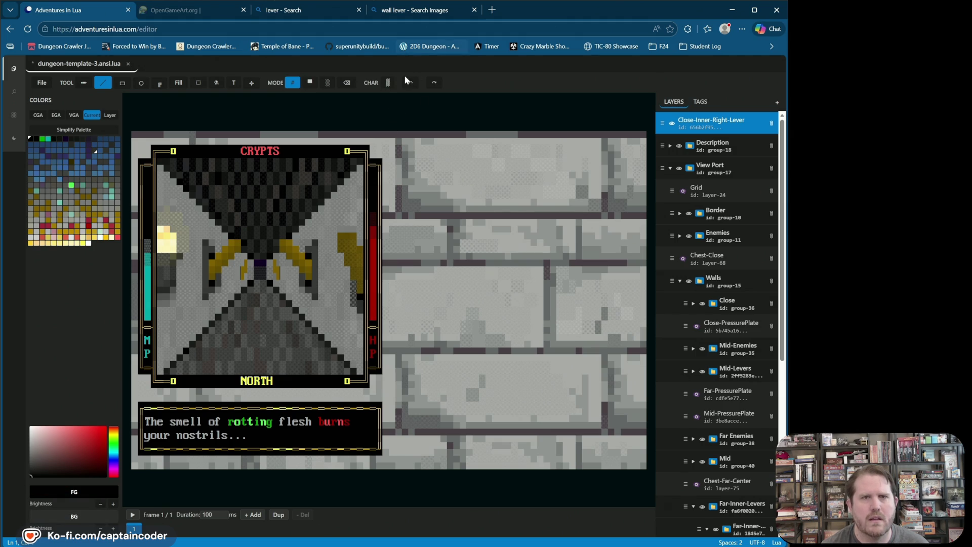
pyautogui.click(386, 82)
pyautogui.click(328, 83)
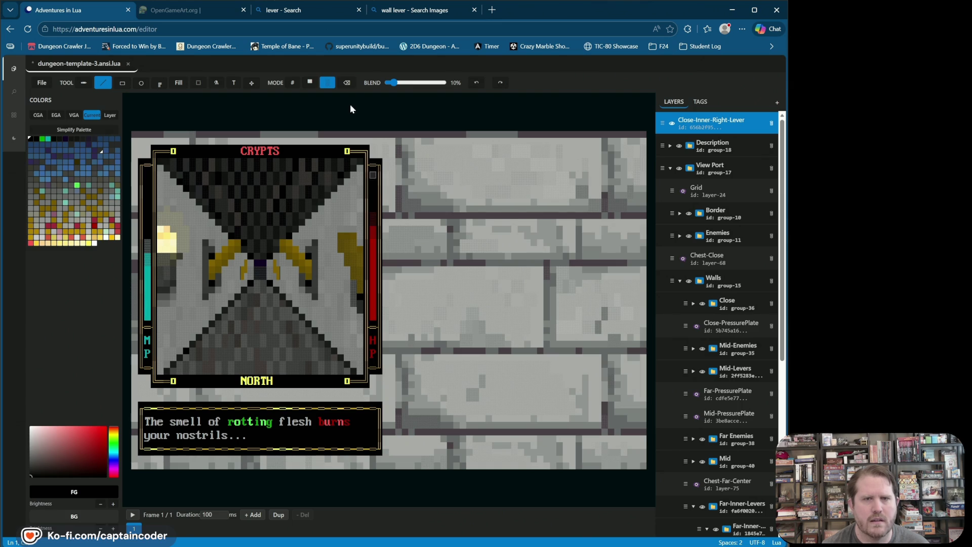
# Step: Blend-shade two wall cells beside the right HP bar, set blend to 7%, and save
pyautogui.moveTo(393, 83); pyautogui.dragTo(403, 83)
pyautogui.click(366, 308)
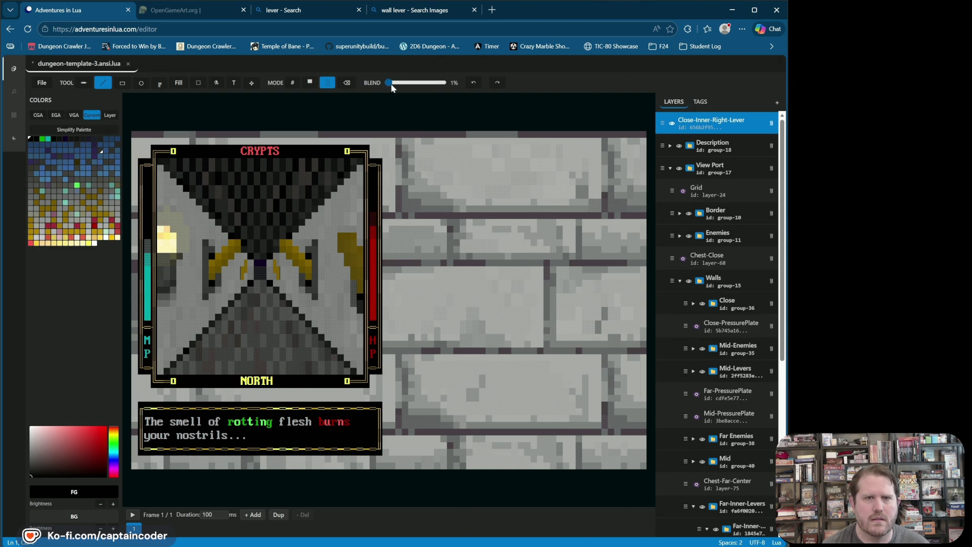
pyautogui.moveTo(403, 83); pyautogui.dragTo(396, 83)
pyautogui.click(362, 307)
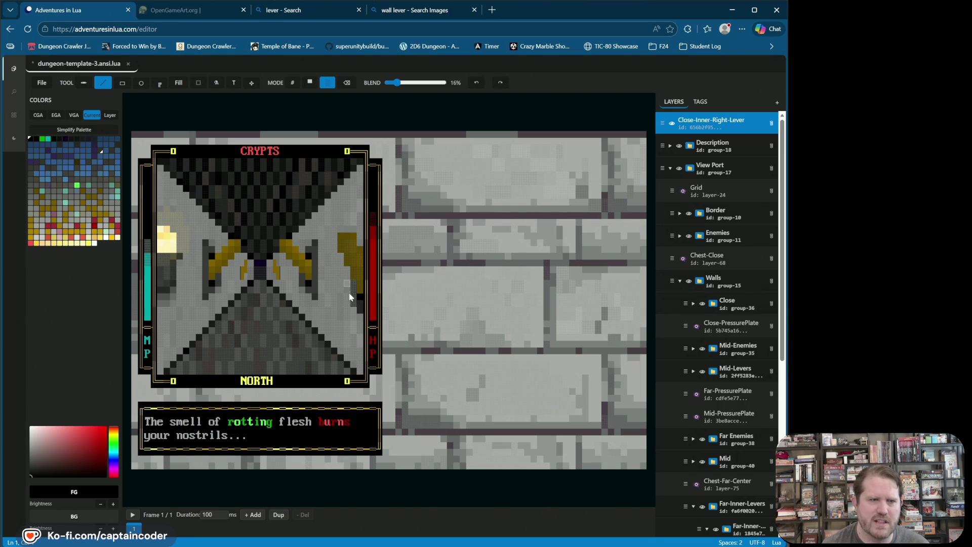
pyautogui.click(92, 243)
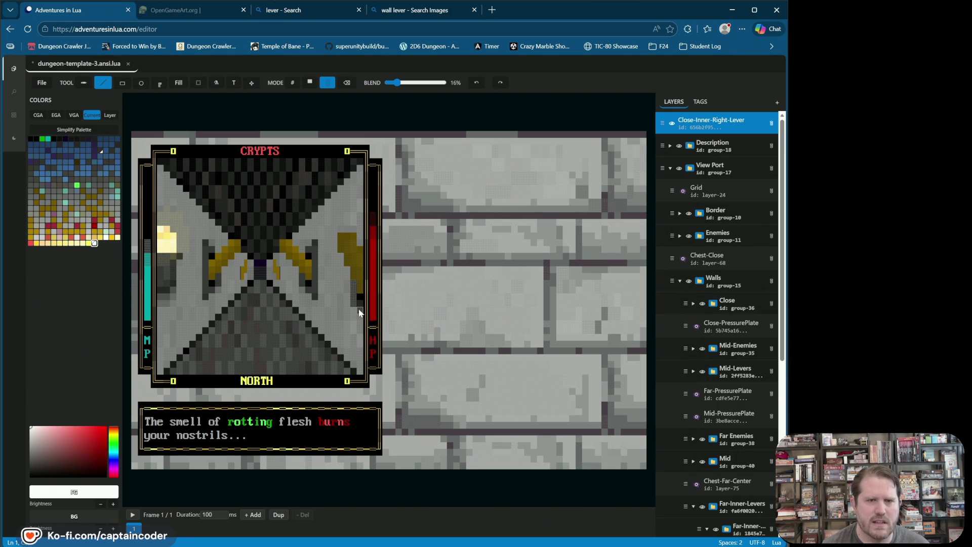
pyautogui.moveTo(397, 82); pyautogui.dragTo(394, 85)
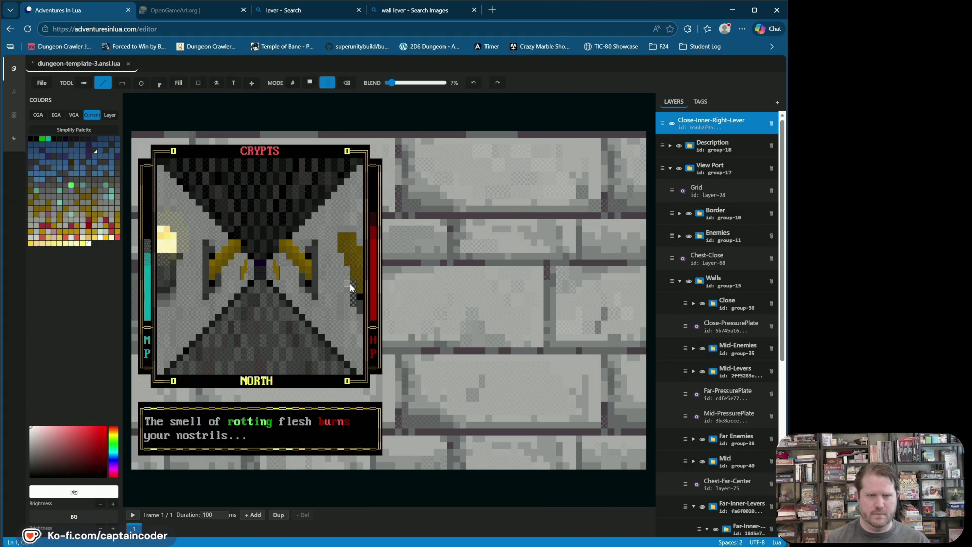
pyautogui.hotkey('ctrl', 's')
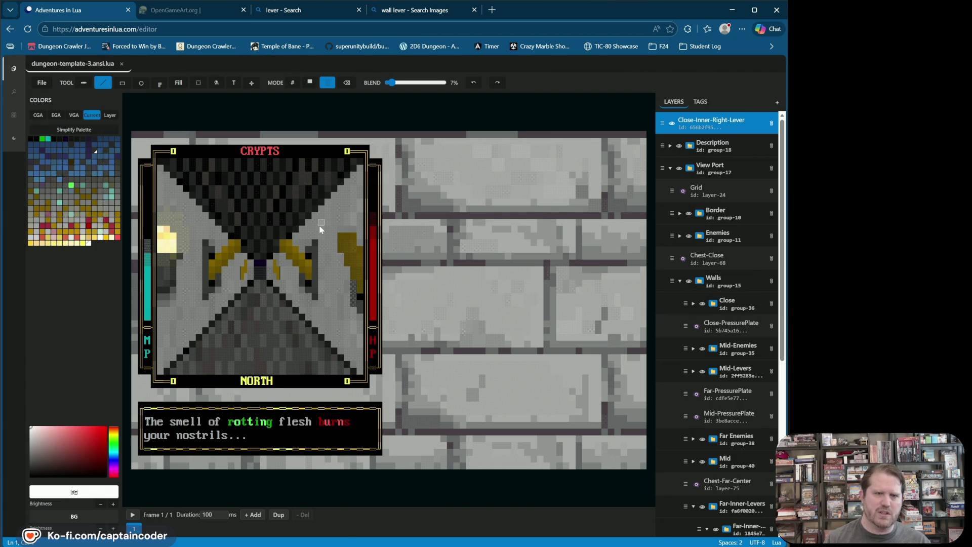
# Step: Raise the yellow right-wall lever with the Move tool
pyautogui.moveTo(284, 240); pyautogui.dragTo(361, 188)
pyautogui.moveTo(308, 228); pyautogui.dragTo(368, 235)
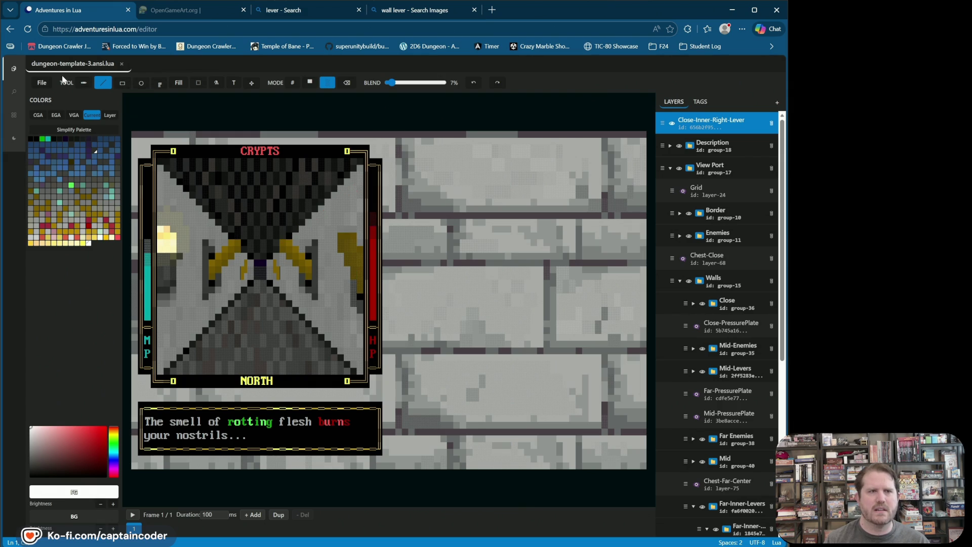
pyautogui.click(251, 82)
pyautogui.moveTo(348, 278); pyautogui.dragTo(350, 268)
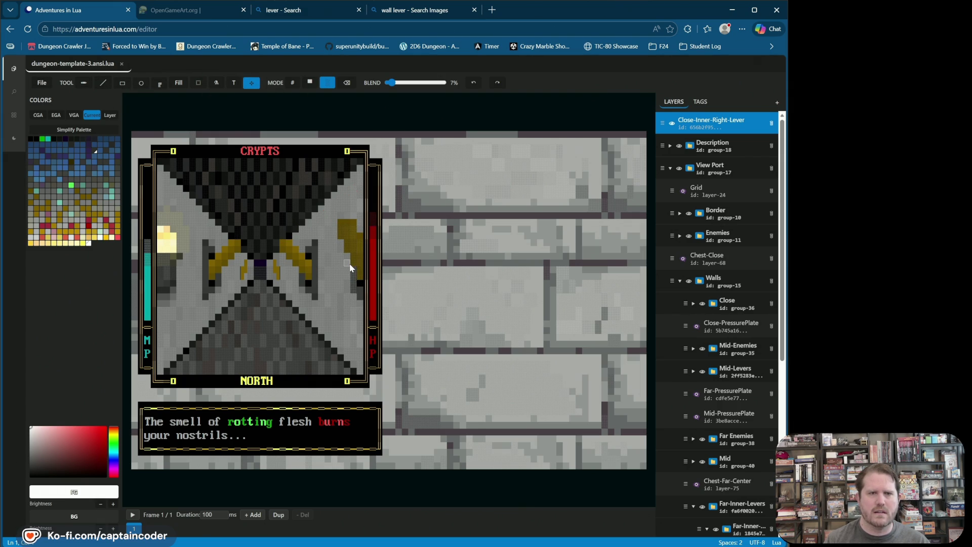
# Step: Nudge the right-wall lever up, save, then move it down about three cells
pyautogui.moveTo(350, 268)
pyautogui.mouseDown()
pyautogui.moveTo(345, 253)
pyautogui.moveTo(346, 267)
pyautogui.mouseUp()
pyautogui.hotkey('ctrl', 's')
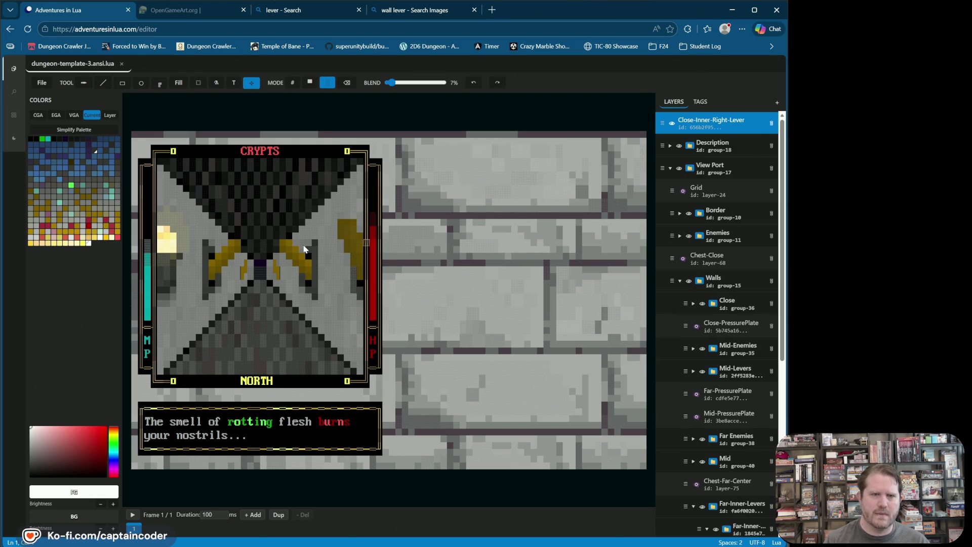
pyautogui.hotkey('ctrl', 'z')
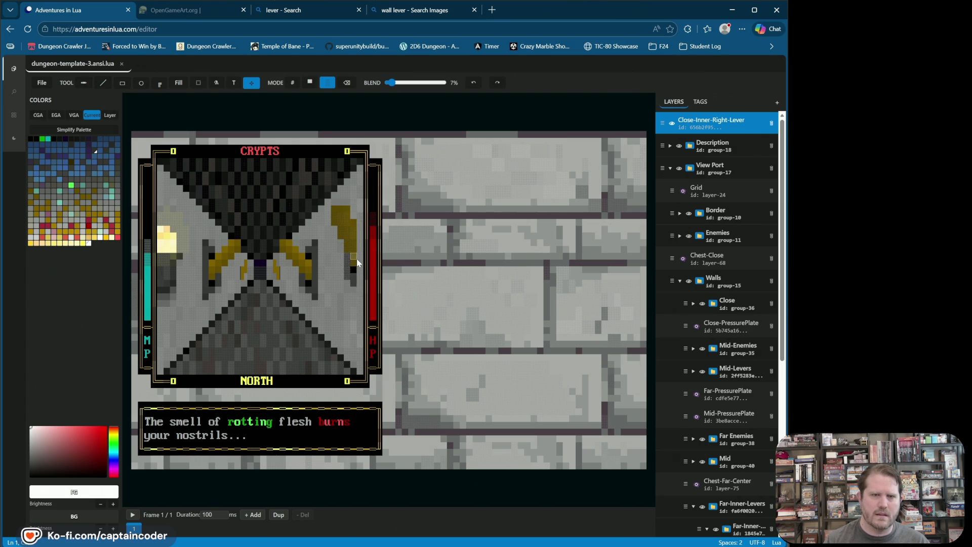
pyautogui.hotkey('ctrl', 'y')
pyautogui.press('Up')
pyautogui.press('Up')
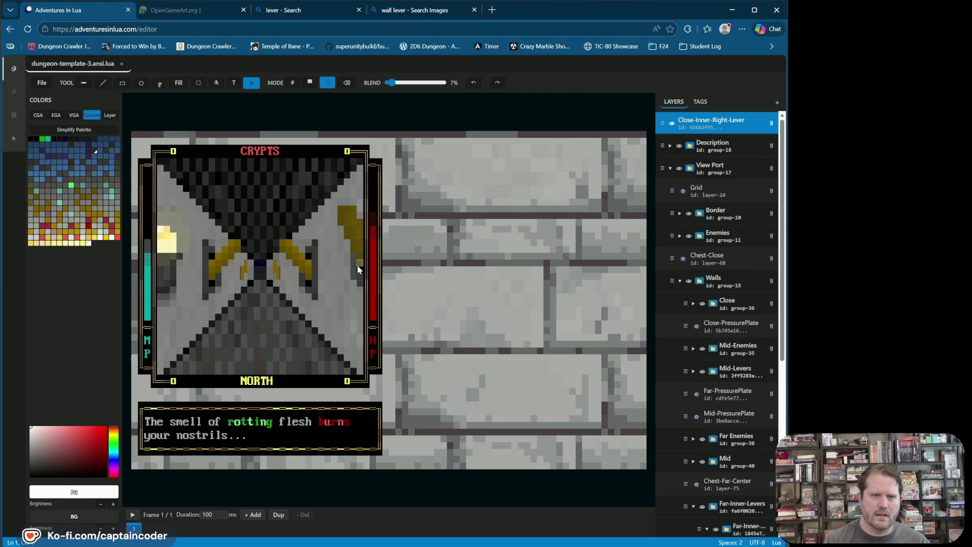
pyautogui.moveTo(356, 268)
pyautogui.mouseDown()
pyautogui.moveTo(355, 279)
pyautogui.moveTo(361, 245)
pyautogui.moveTo(360, 258)
pyautogui.mouseUp()
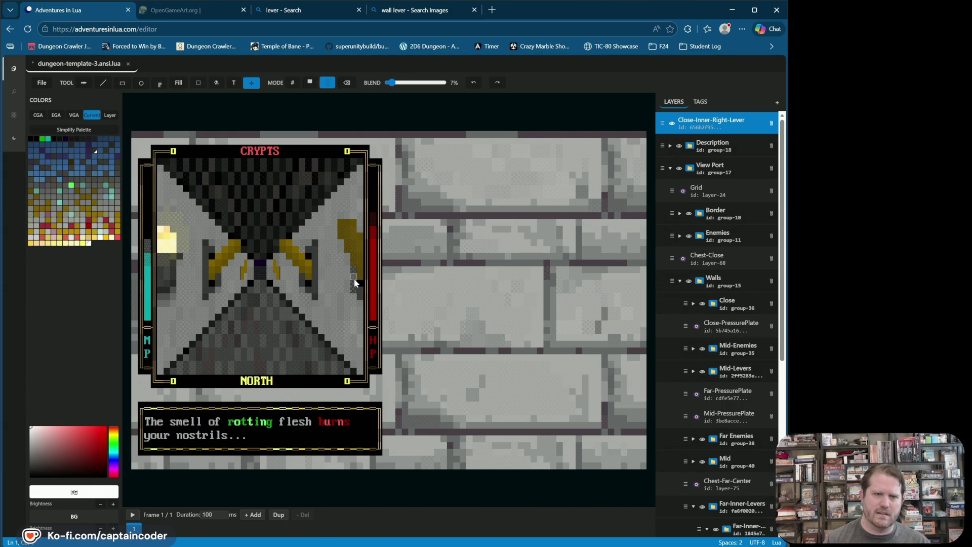
# Step: Paint yellow pixels extending the lever's top, save, then draw a small block in character mode
pyautogui.moveTo(341, 233); pyautogui.dragTo(353, 252)
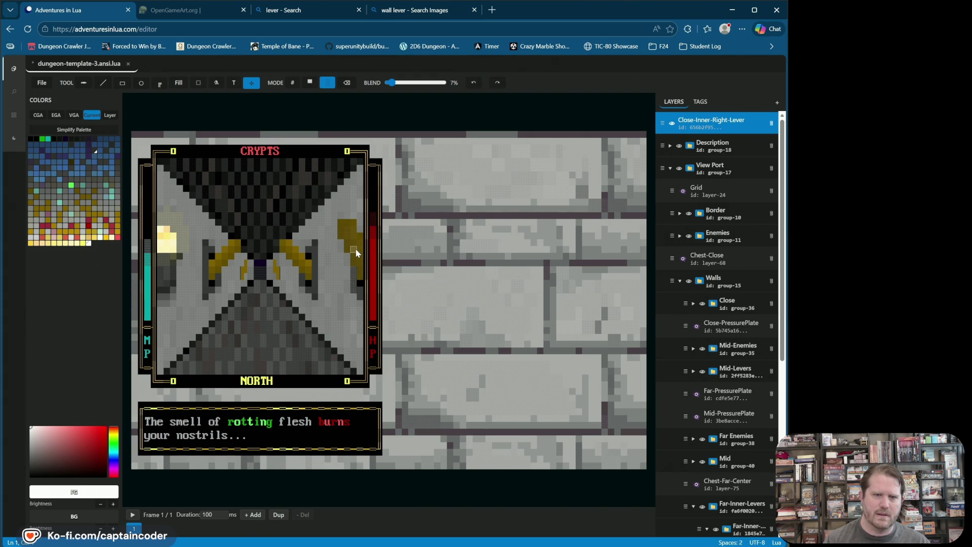
pyautogui.hotkey('ctrl', 's')
pyautogui.click(103, 83)
pyautogui.click(292, 82)
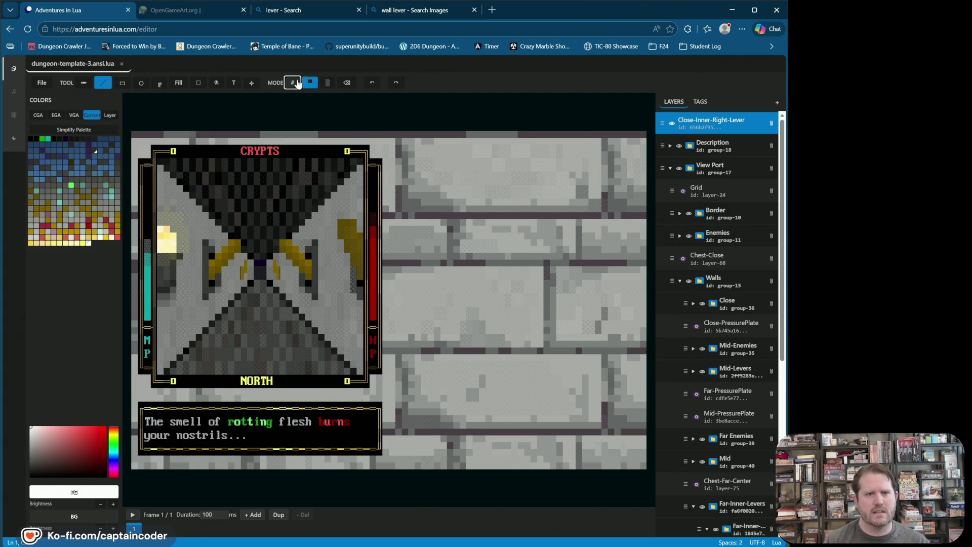
pyautogui.rightClick(354, 288)
pyautogui.click(341, 326)
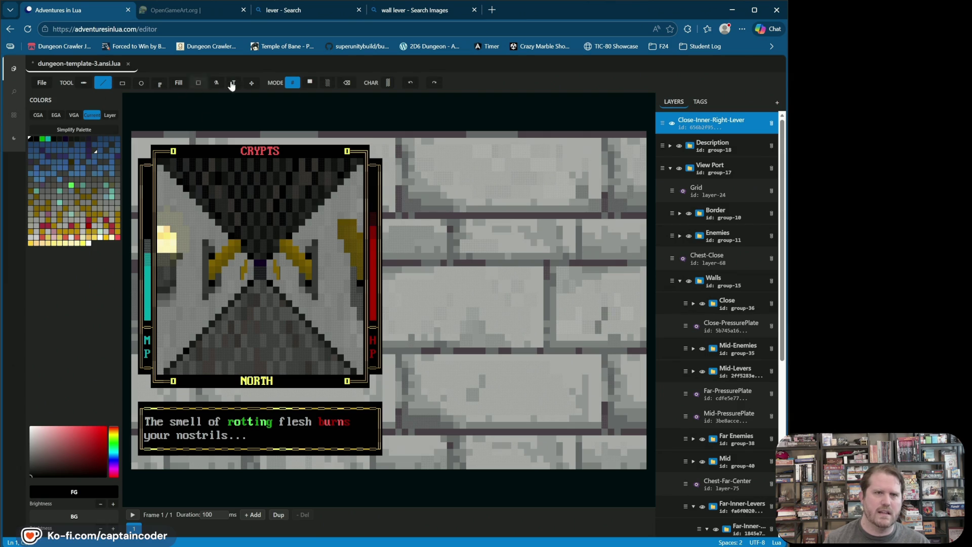
# Step: Try solid and eraser modes, save, and reselect the Close-Inner-Right-Lever layer for moving
pyautogui.click(308, 83)
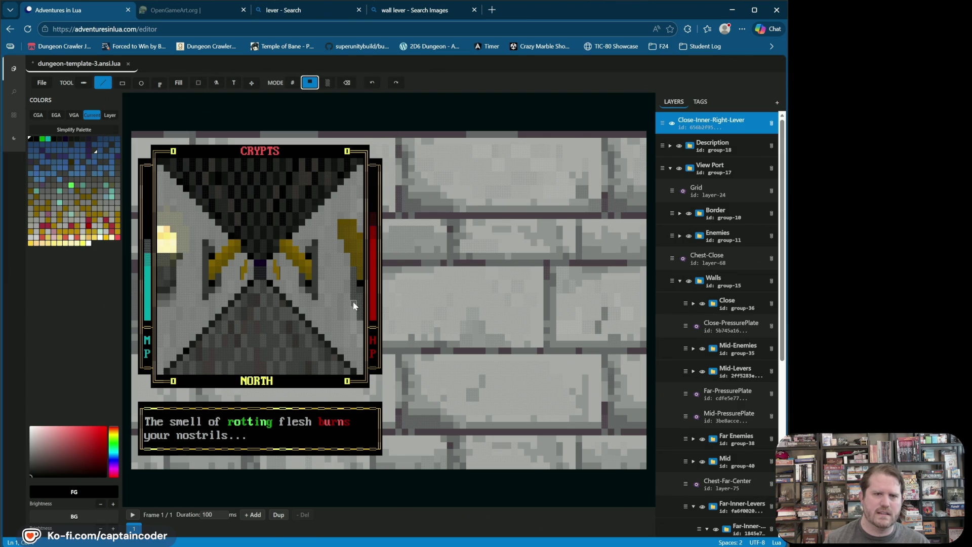
pyautogui.click(347, 83)
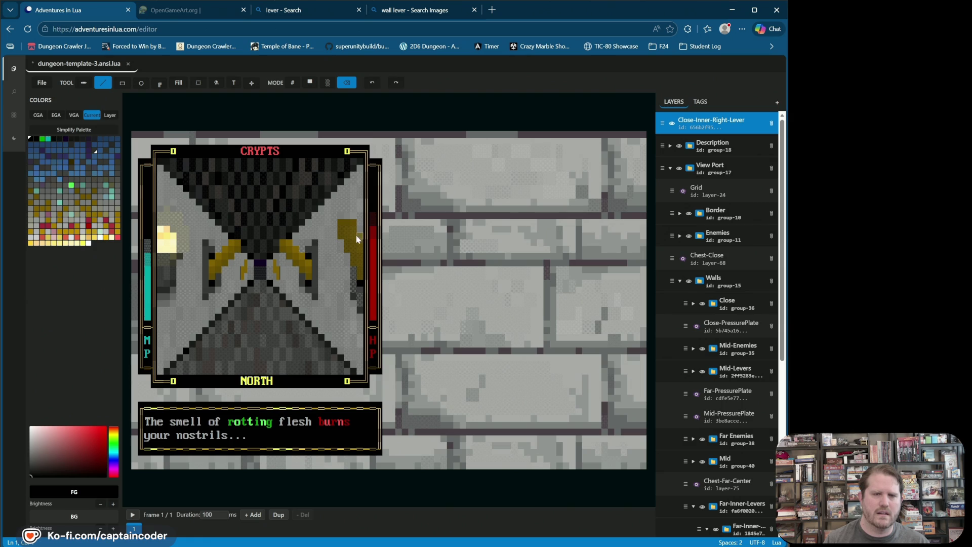
pyautogui.hotkey('ctrl', 's')
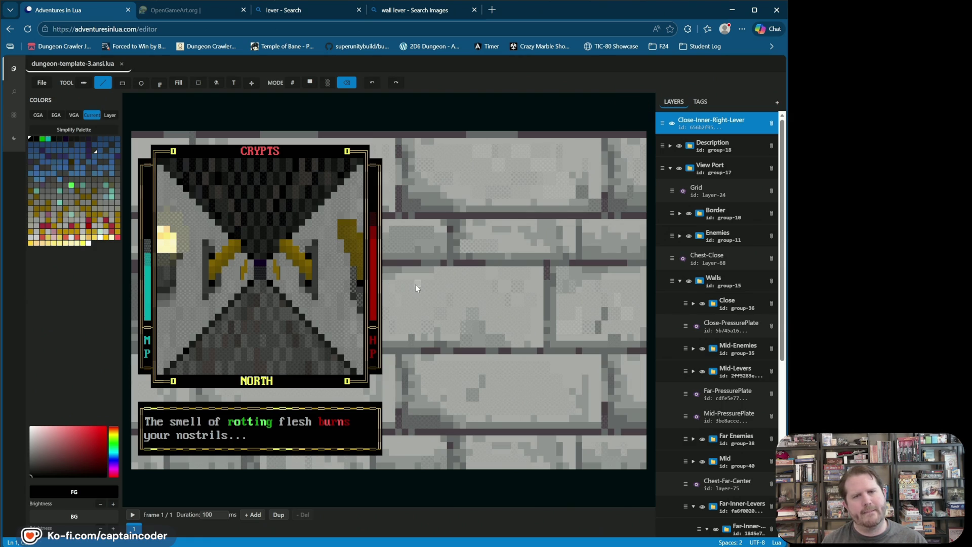
pyautogui.click(671, 131)
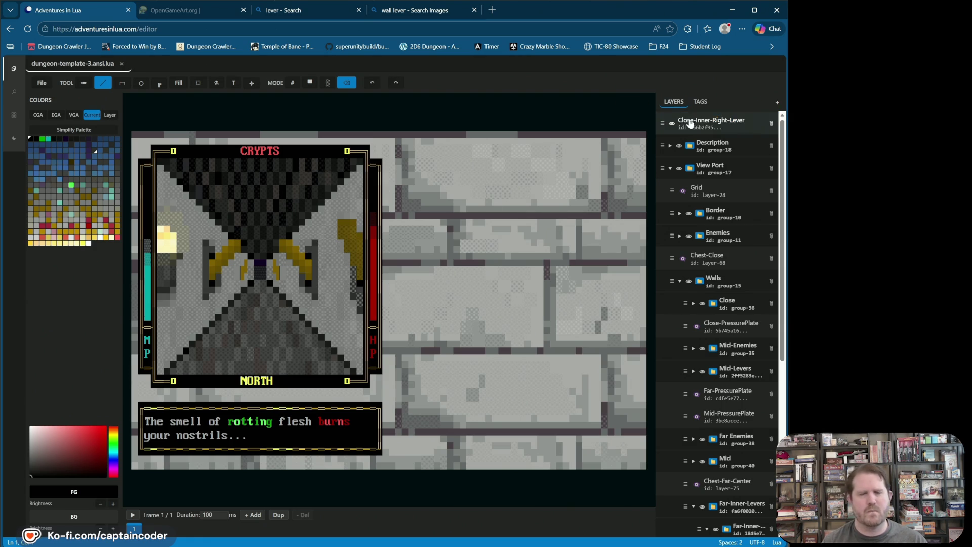
pyautogui.click(672, 124)
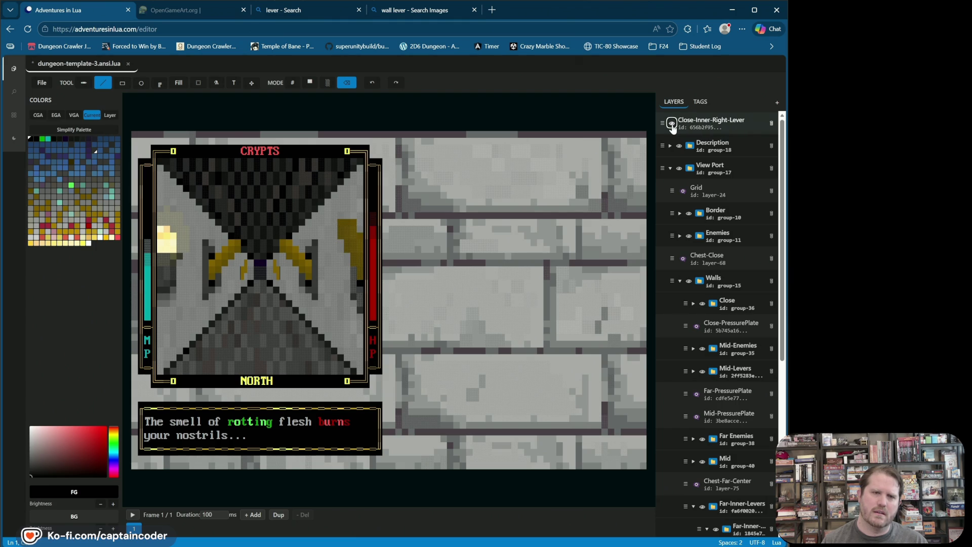
pyautogui.click(672, 126)
pyautogui.click(251, 83)
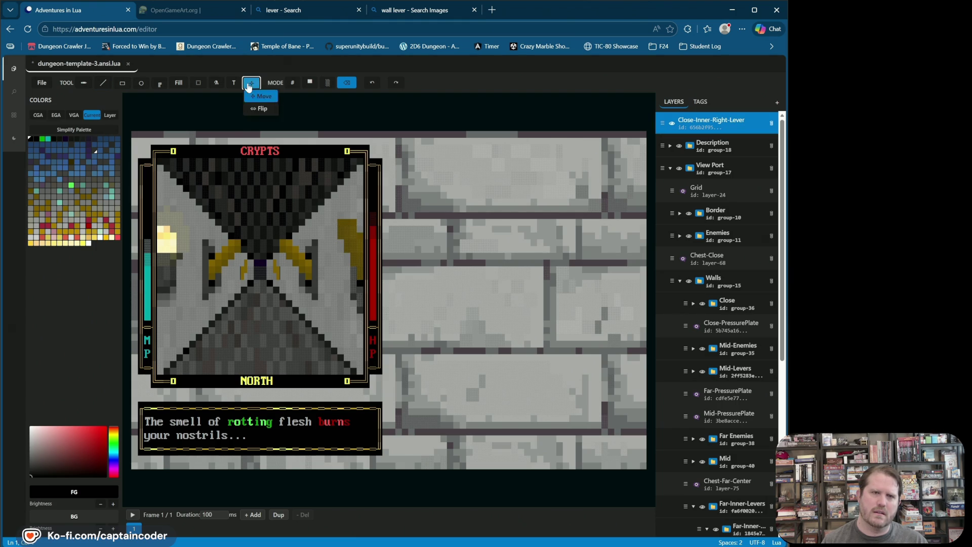
# Step: Move the lever art on the Close-Inner-Right-Lever layer about 12 px left
pyautogui.moveTo(340, 260); pyautogui.dragTo(334, 273)
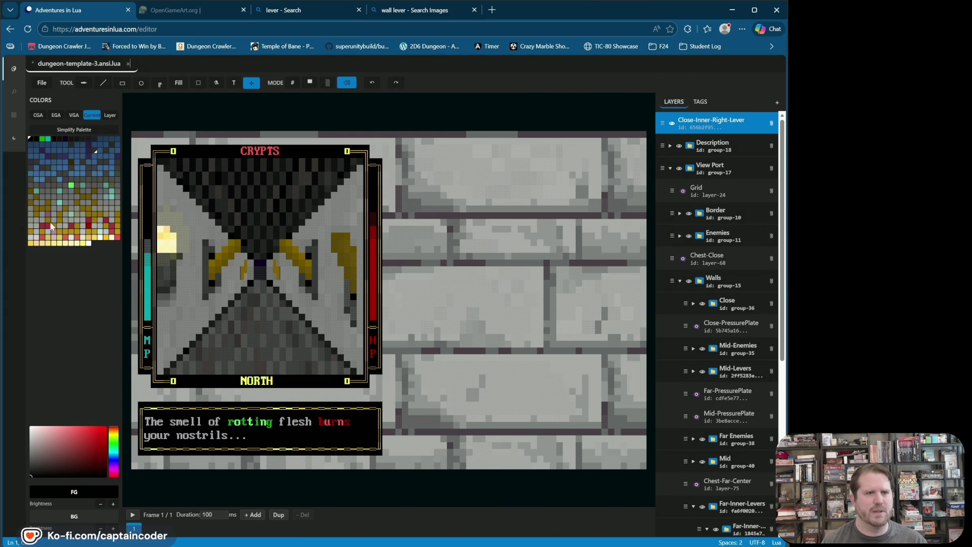
# Step: Pick the lever's gold colour, draw block-mode line cells beside it, then undo them
pyautogui.rightClick(353, 275)
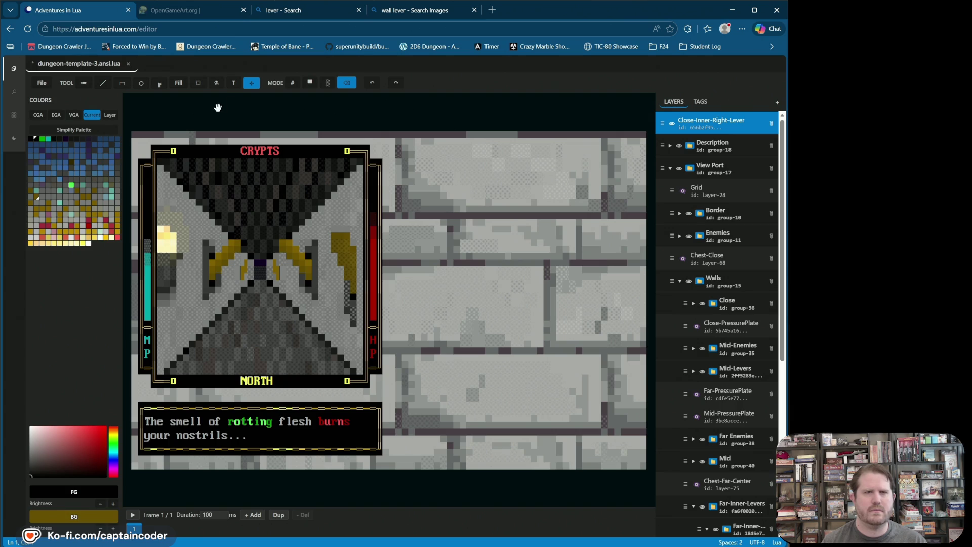
pyautogui.click(103, 83)
pyautogui.click(310, 83)
pyautogui.moveTo(349, 276); pyautogui.dragTo(341, 282)
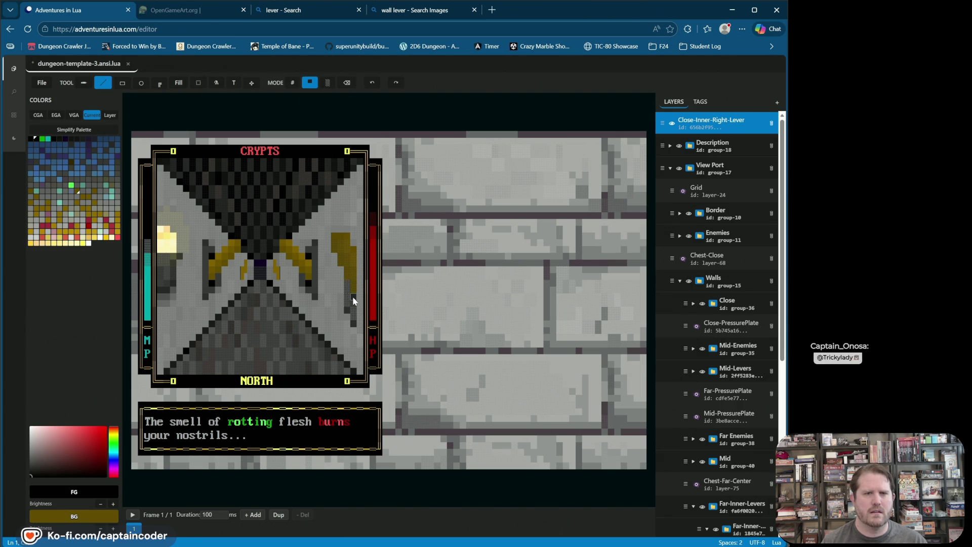
pyautogui.click(373, 83)
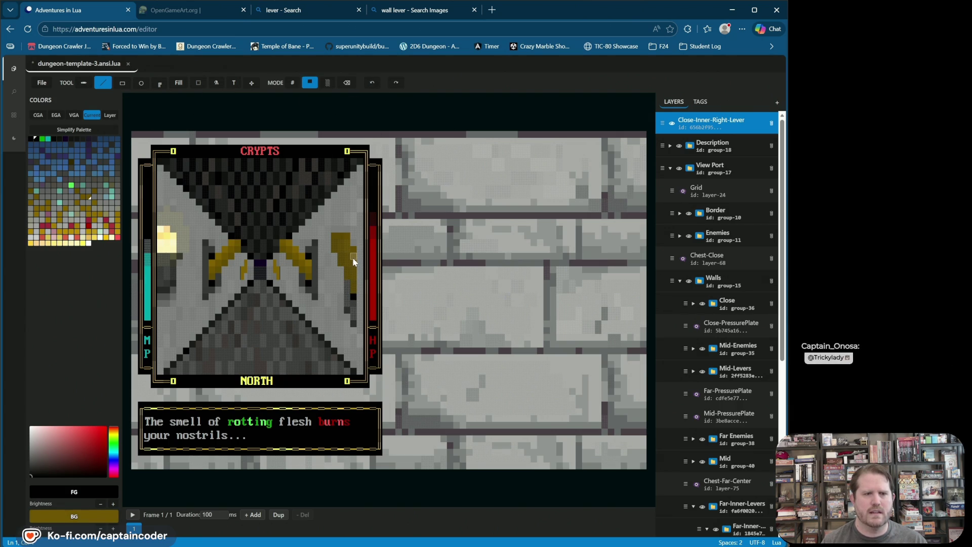
# Step: Sample the wall grey and black, choose olive #6a5005, then undo the last canvas change
pyautogui.keyDown('alt'); pyautogui.click(354, 255); pyautogui.keyUp('alt')
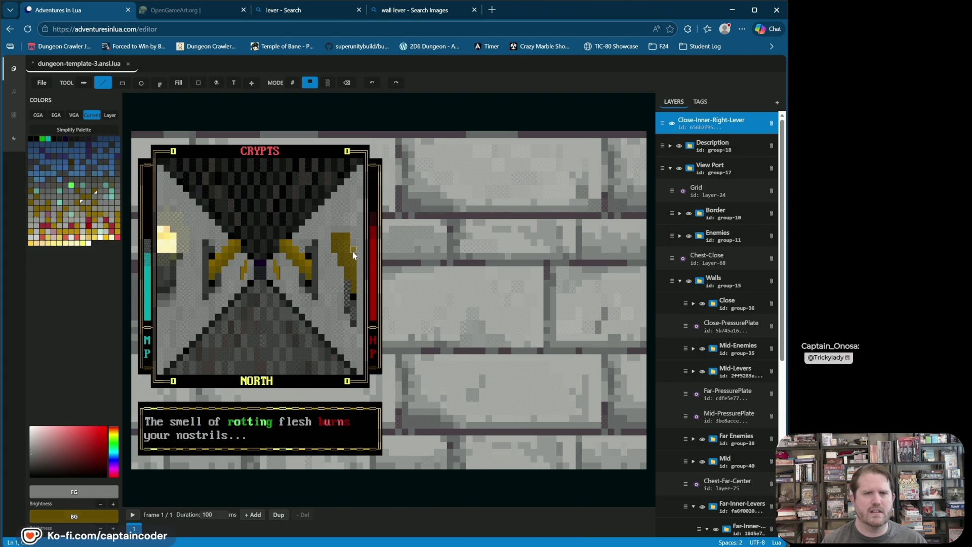
pyautogui.keyDown('alt'); pyautogui.click(350, 243); pyautogui.keyUp('alt')
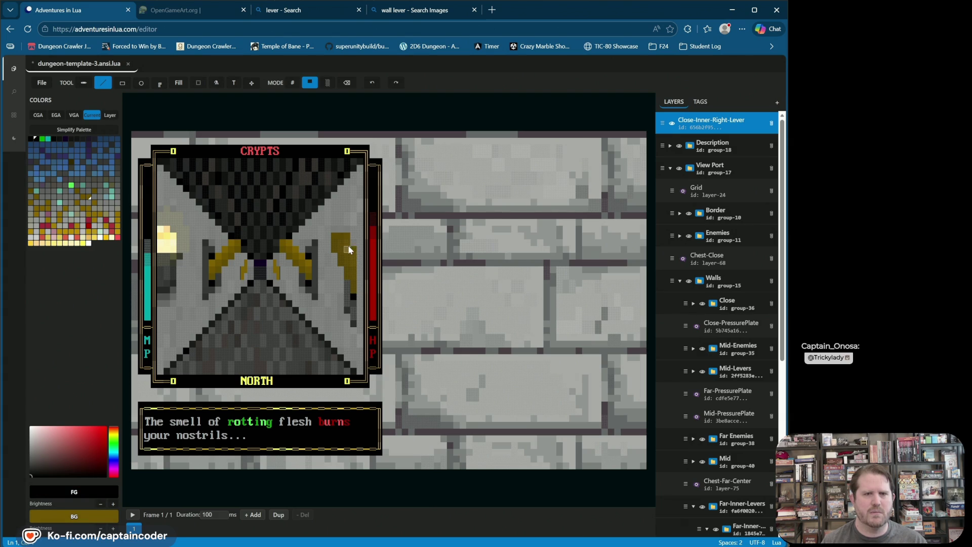
pyautogui.click(37, 199)
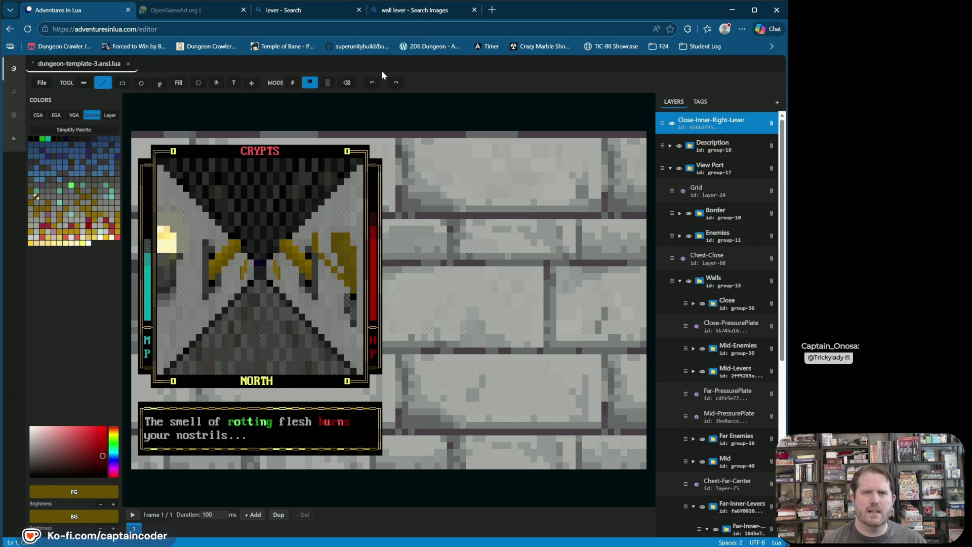
pyautogui.click(372, 83)
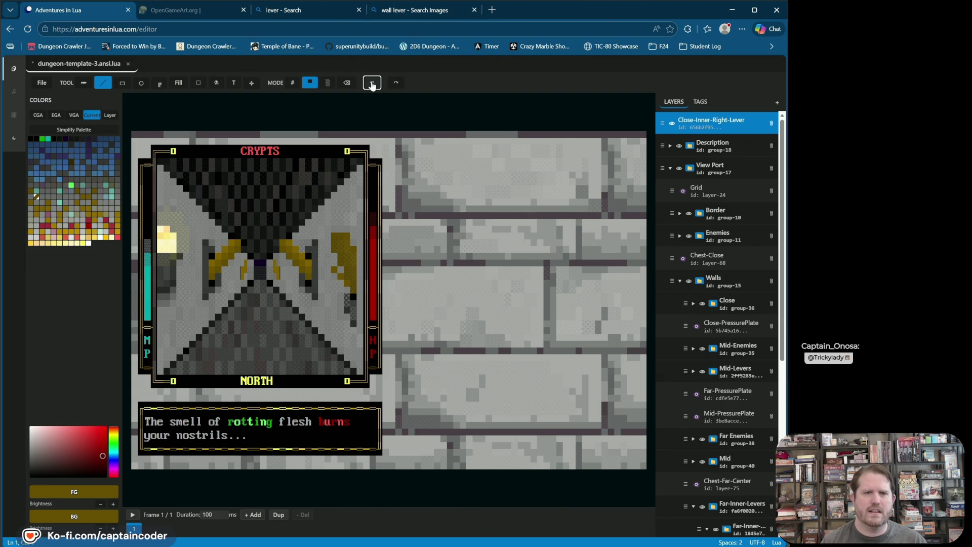
# Step: Undo recent strokes and add yellow cells to the right lever's bottom and top
pyautogui.click(371, 82)
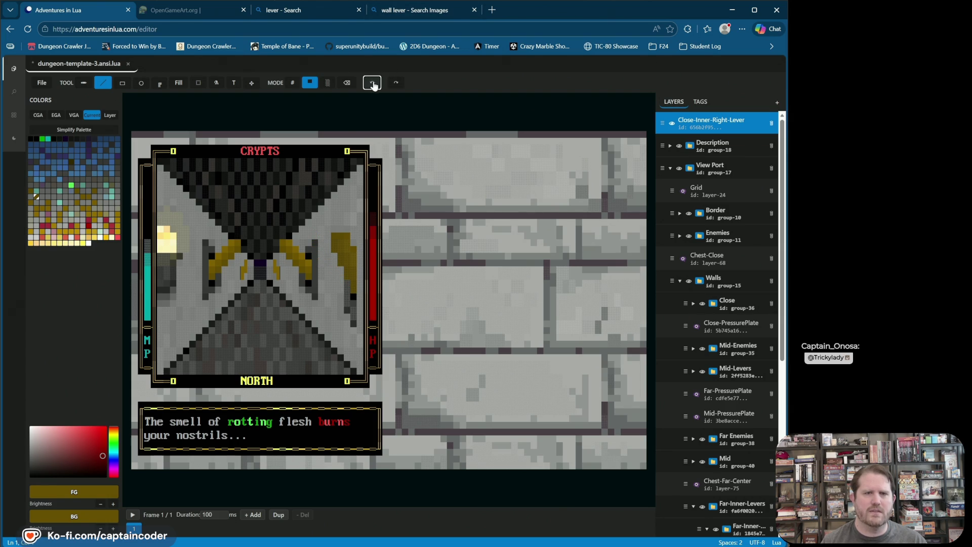
pyautogui.click(348, 283)
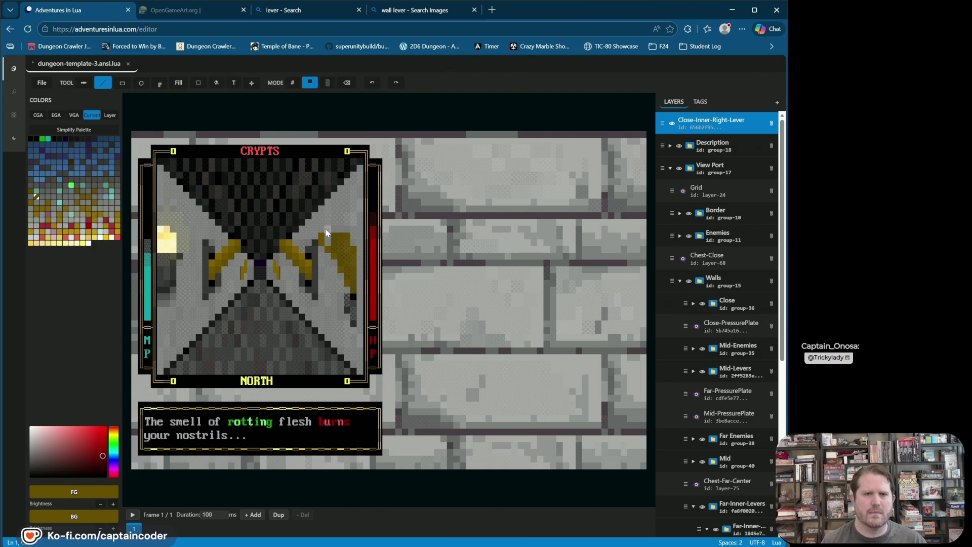
pyautogui.click(375, 86)
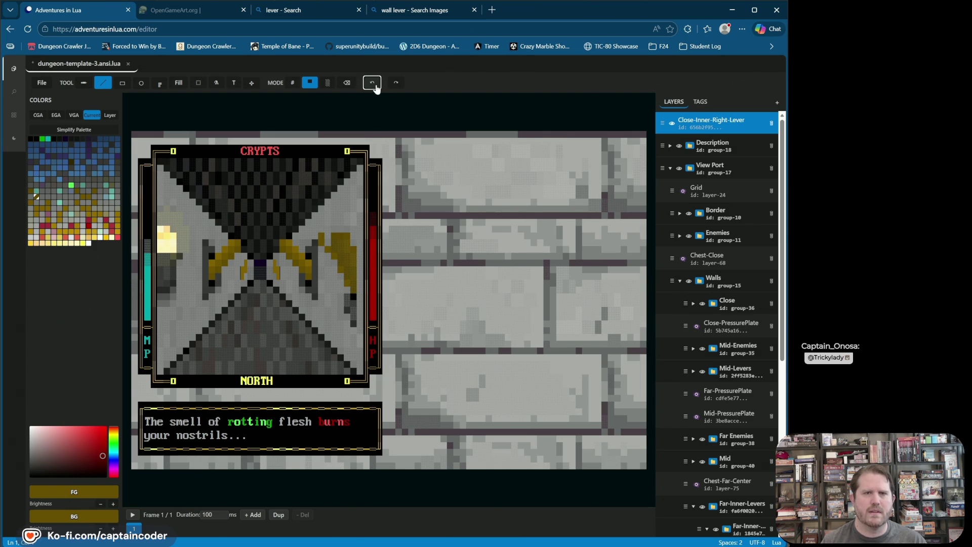
pyautogui.click(328, 237)
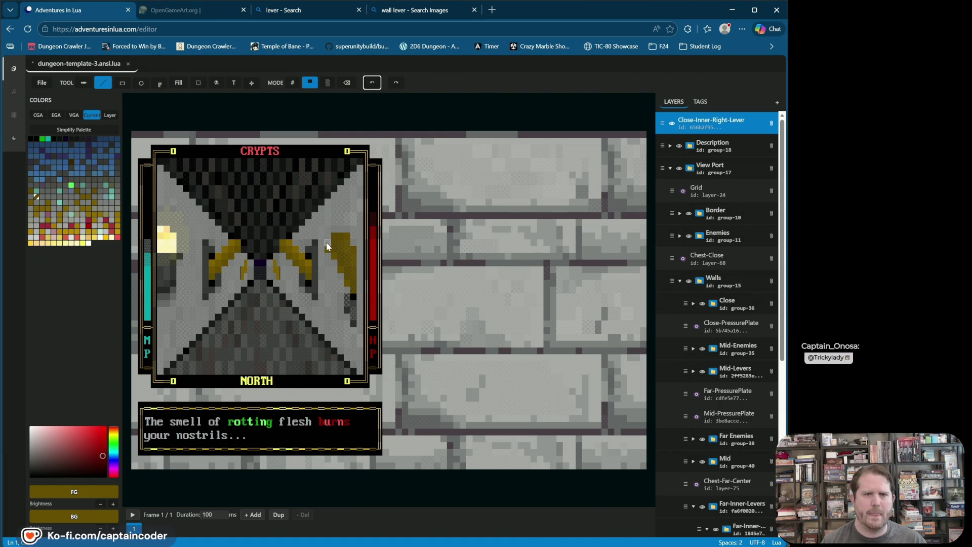
pyautogui.click(348, 238)
# Step: Repaint the lever's right edge in solid yellow blocks, then undo the last cell change
pyautogui.click(347, 84)
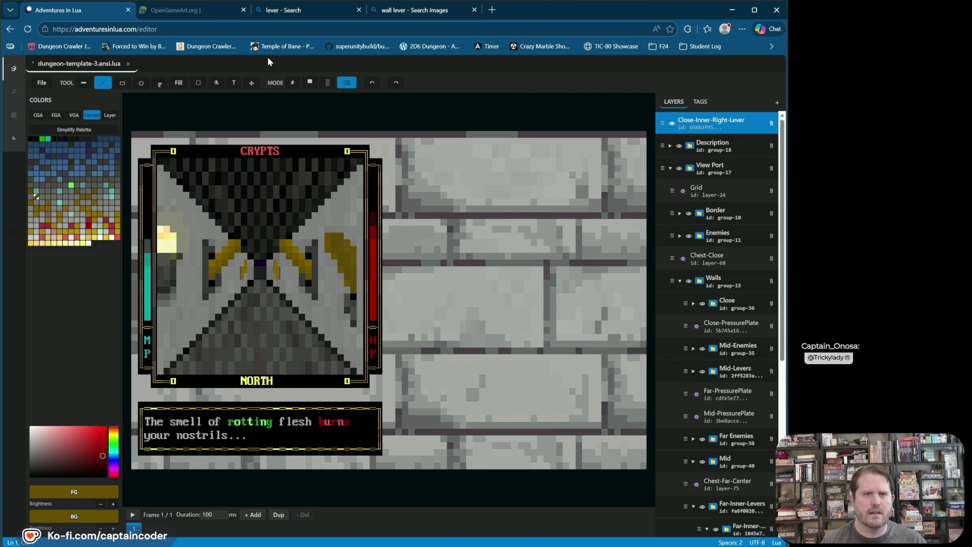
pyautogui.click(160, 85)
pyautogui.click(181, 121)
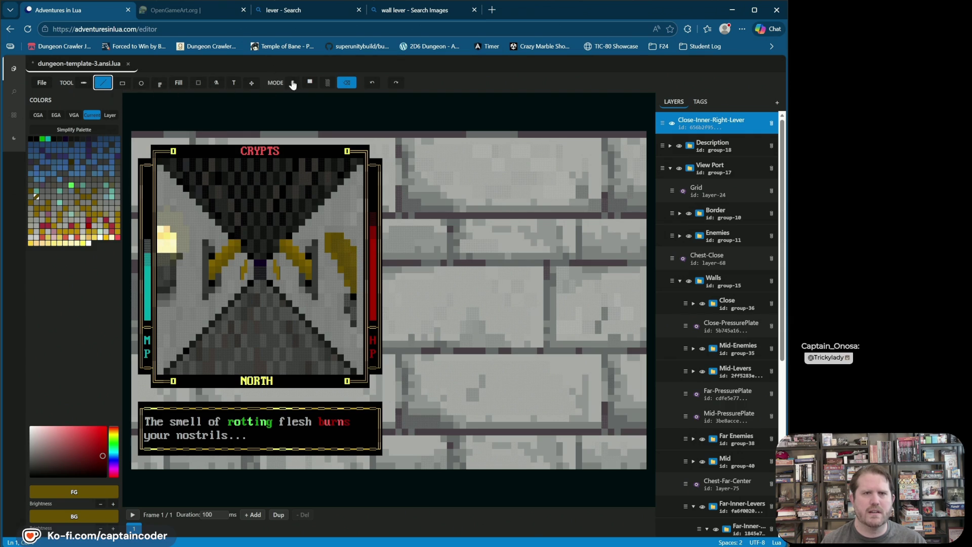
pyautogui.click(310, 82)
pyautogui.click(360, 264)
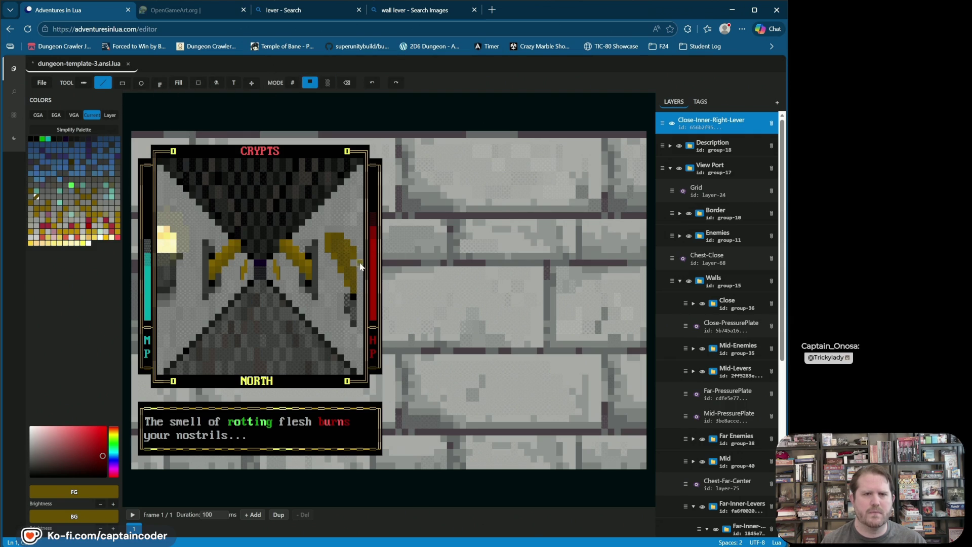
pyautogui.moveTo(362, 259); pyautogui.dragTo(363, 293)
pyautogui.click(372, 82)
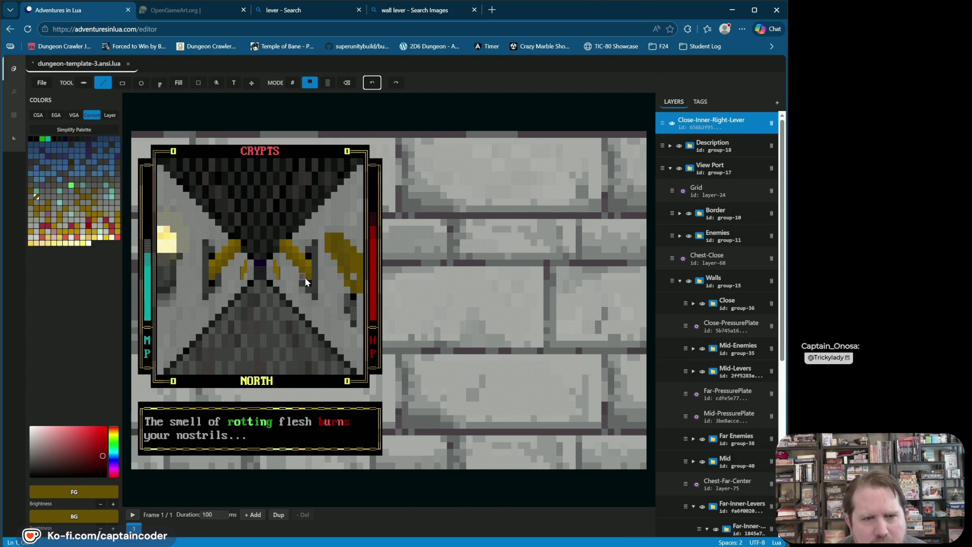
pyautogui.click(347, 82)
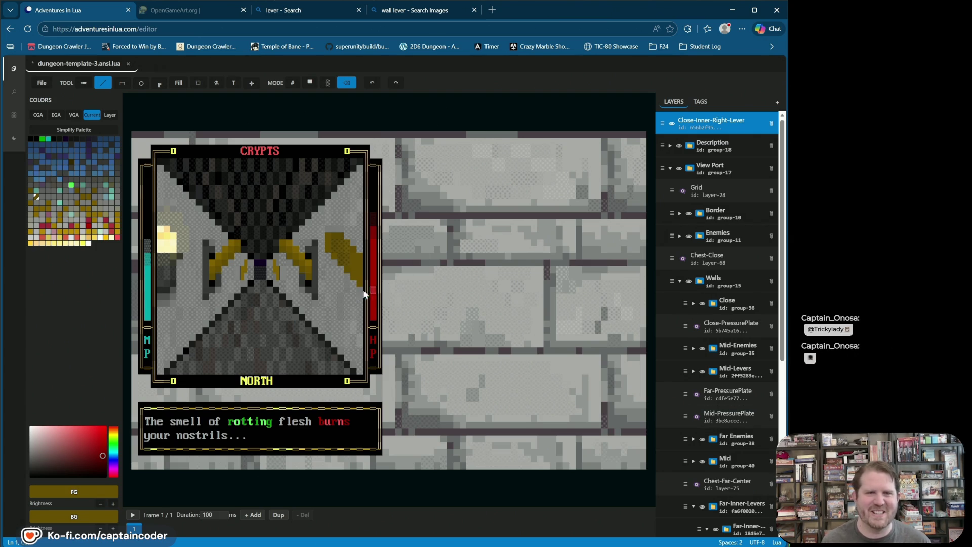
pyautogui.click(293, 83)
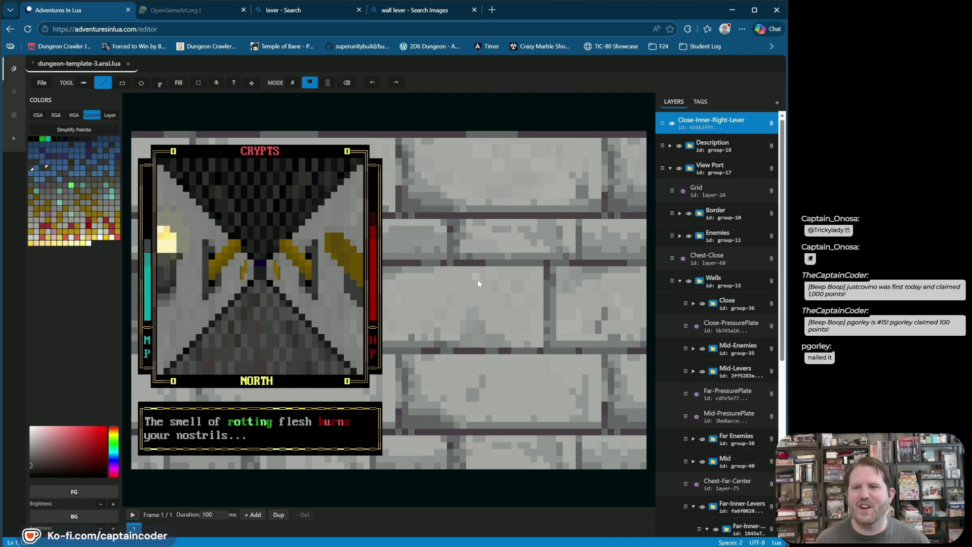
pyautogui.click(348, 87)
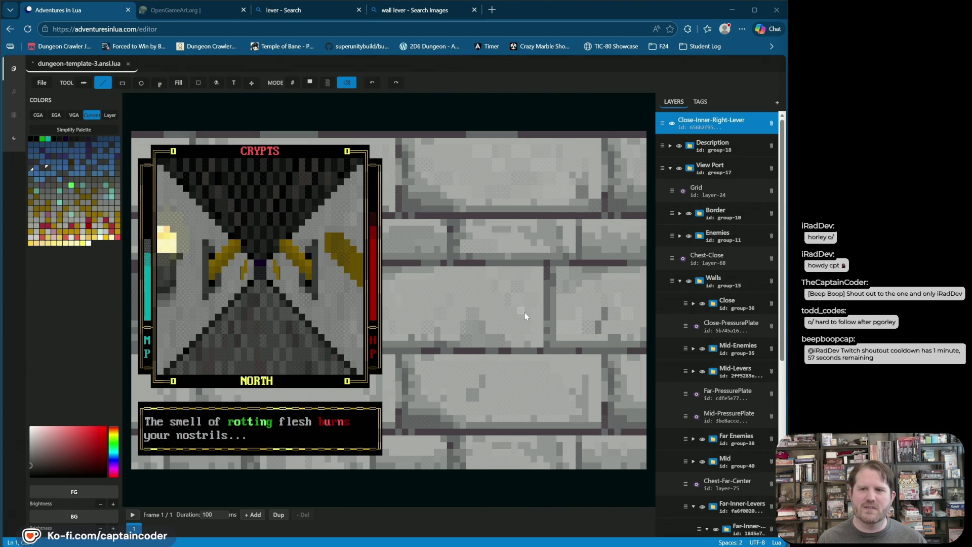
pyautogui.click(751, 133)
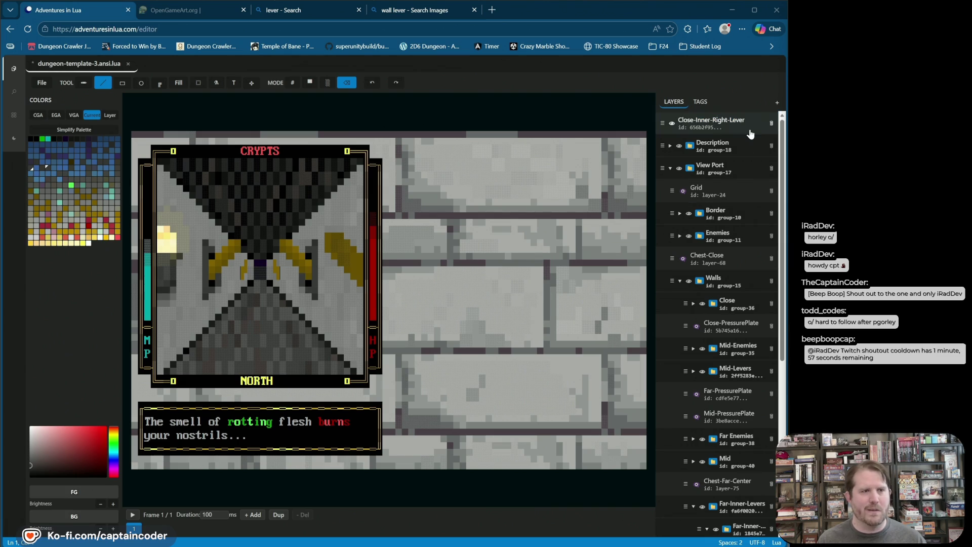
pyautogui.click(664, 120)
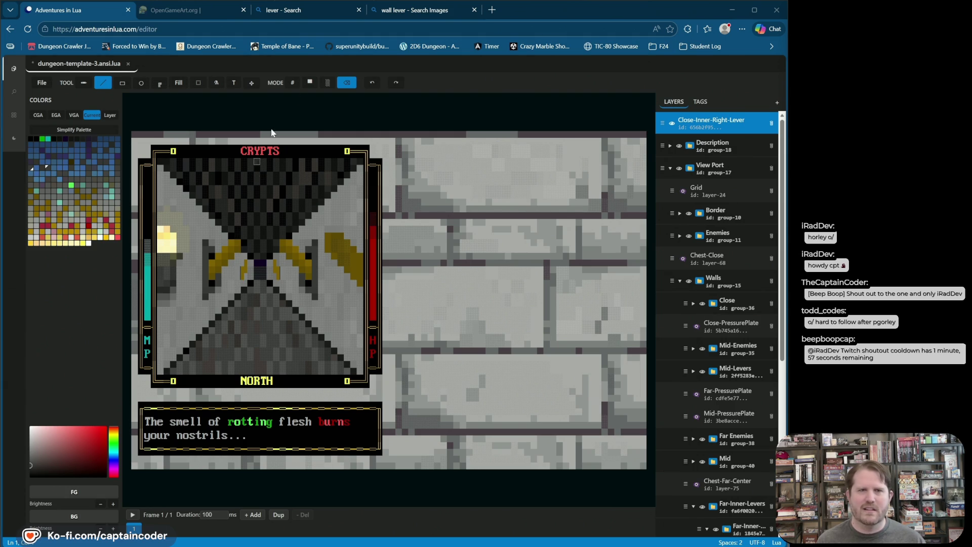
# Step: Using character glyph mode, paint dark shade and olive cells onto the right-wall lever
pyautogui.click(293, 82)
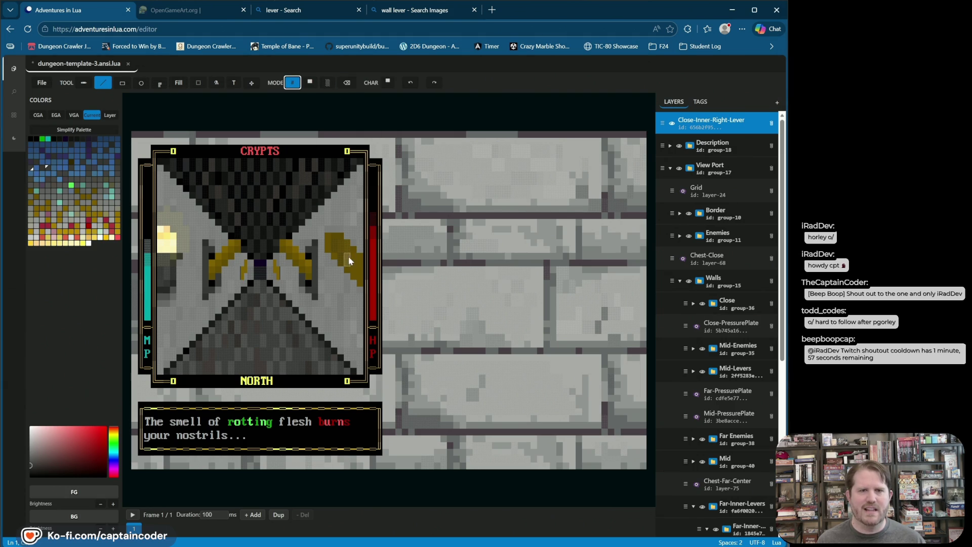
pyautogui.keyDown('alt'); pyautogui.click(354, 268); pyautogui.keyUp('alt')
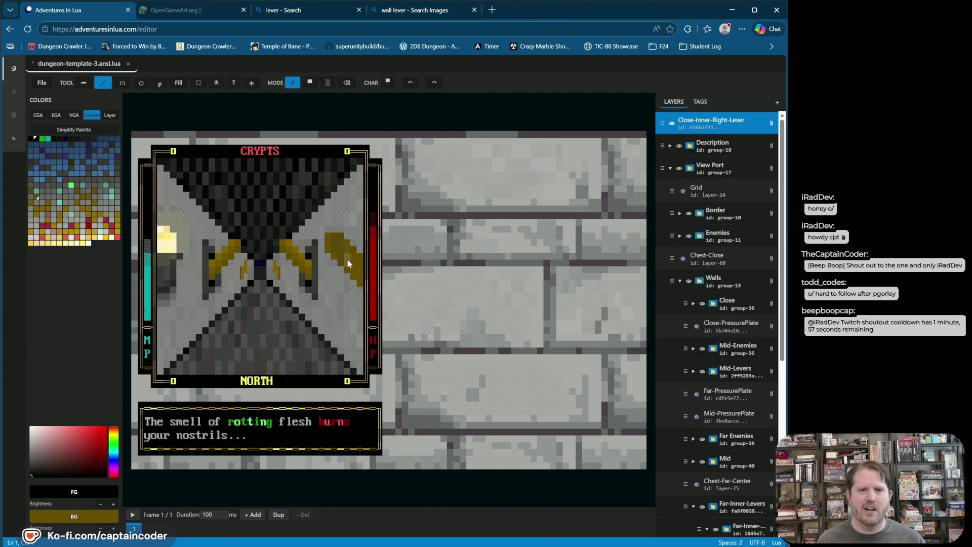
pyautogui.click(355, 270)
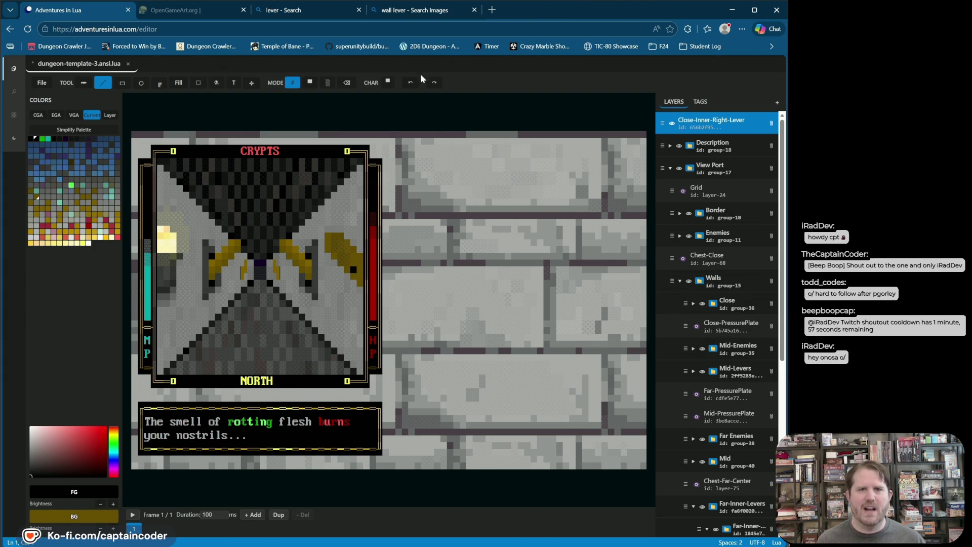
pyautogui.keyDown('alt'); pyautogui.click(333, 285); pyautogui.keyUp('alt')
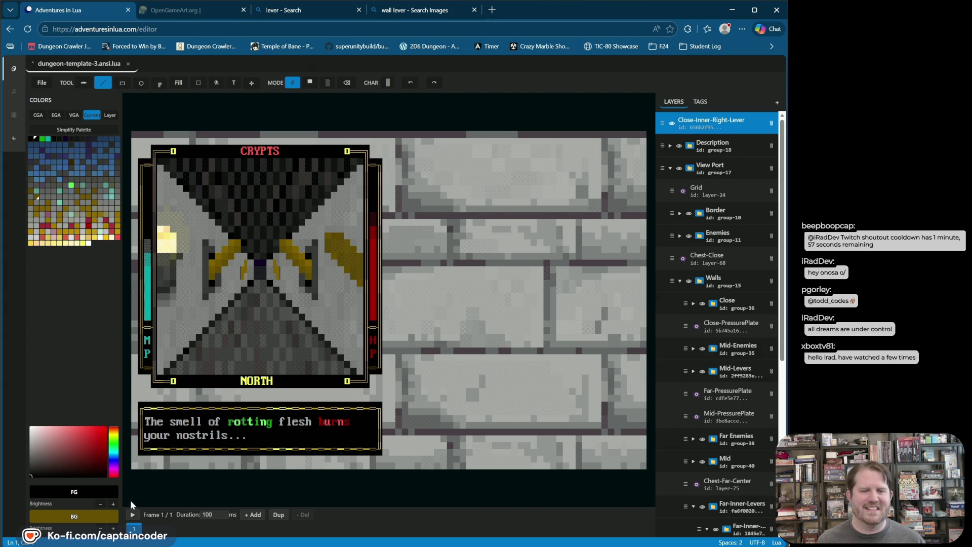
pyautogui.click(340, 247)
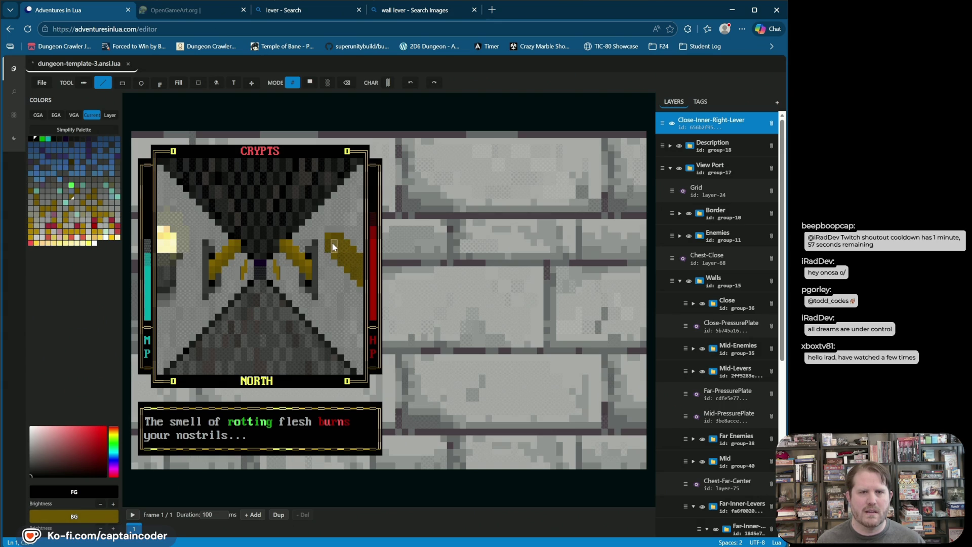
pyautogui.click(336, 242)
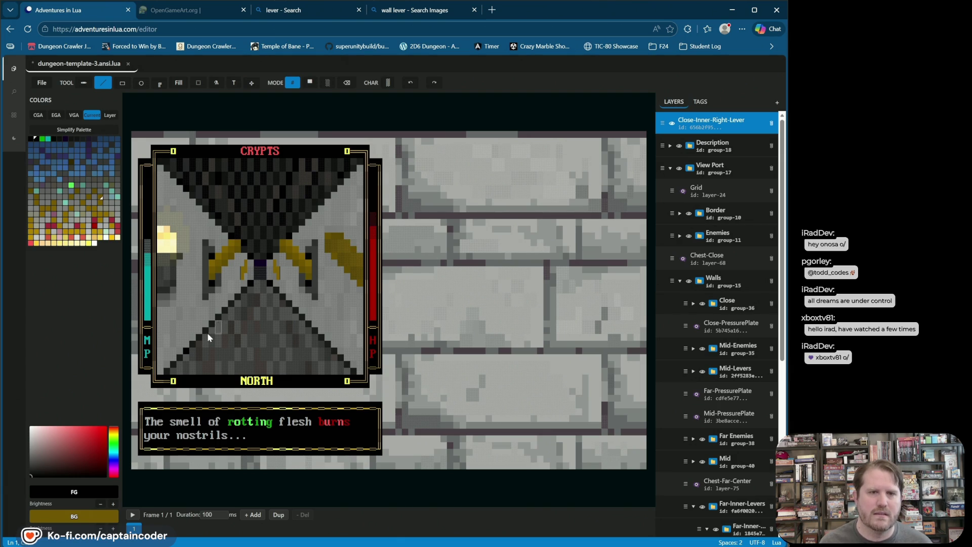
pyautogui.click(388, 82)
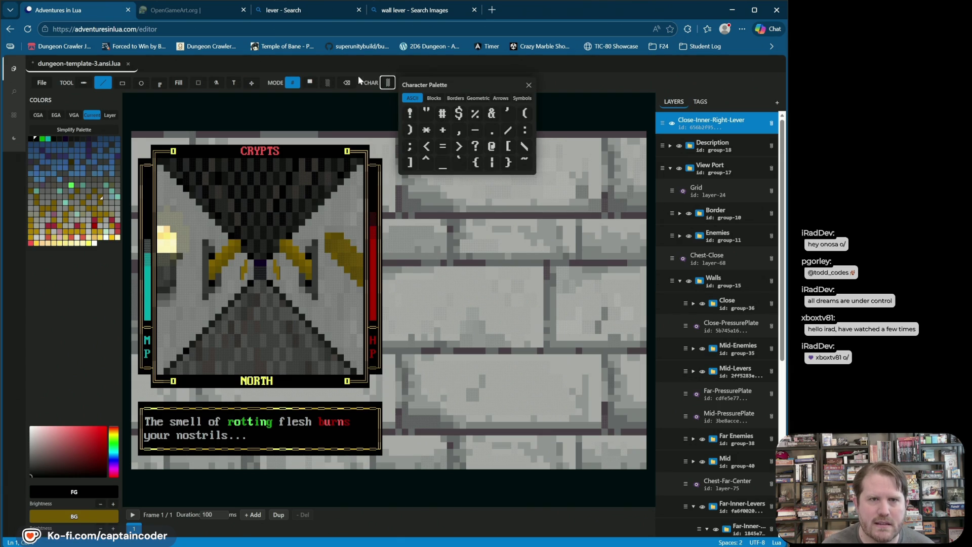
# Step: Tint the lever cells with 14% blended colour and save dungeon-template-3.ansi.lua
pyautogui.click(327, 85)
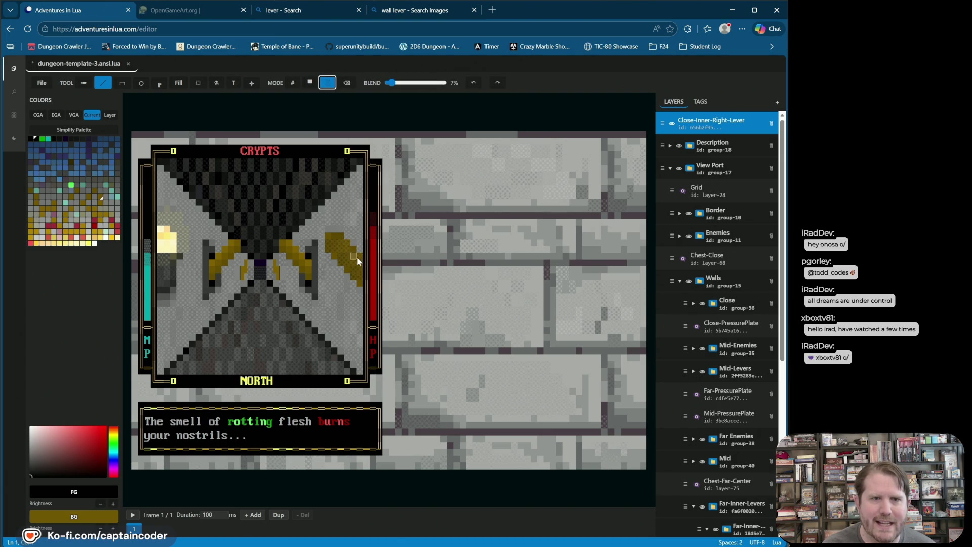
pyautogui.click(395, 87)
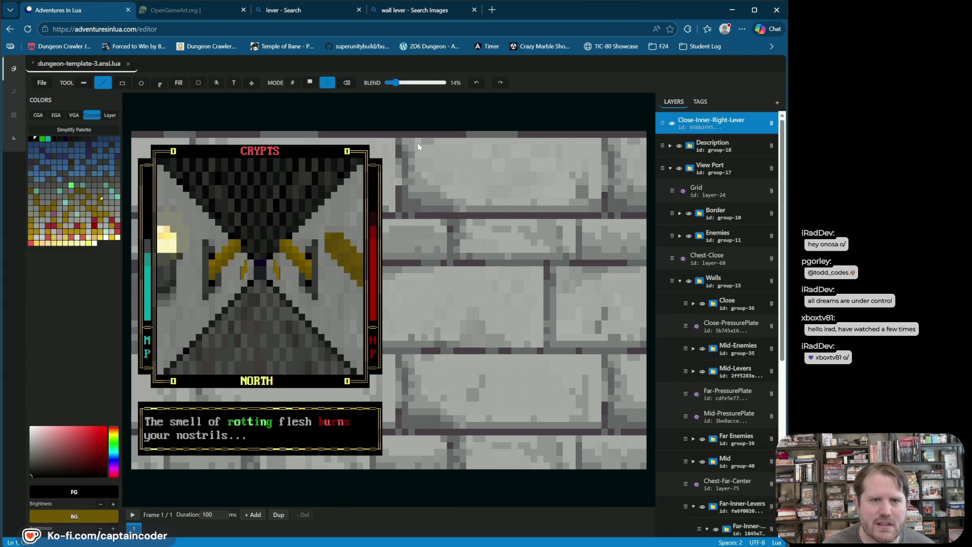
pyautogui.click(340, 243)
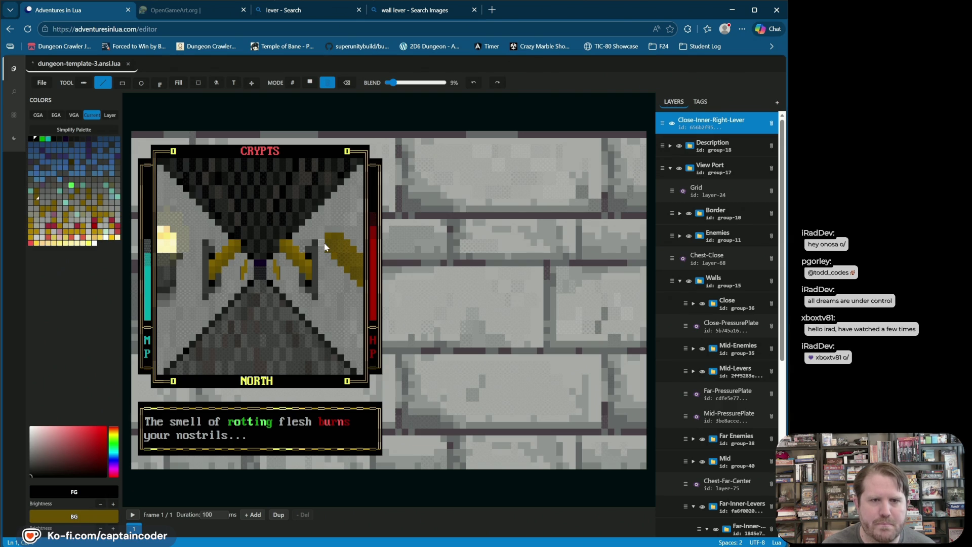
pyautogui.click(328, 235)
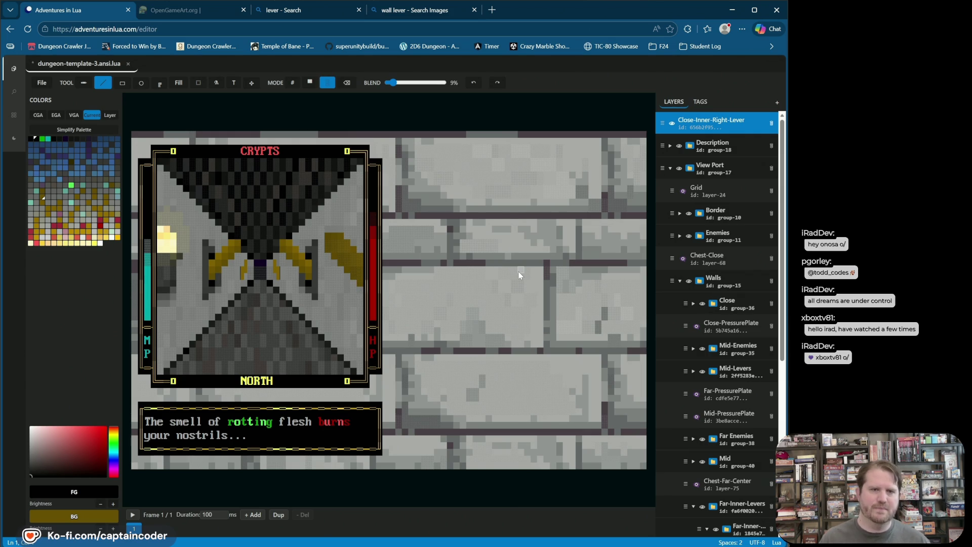
pyautogui.hotkey('ctrl', 's')
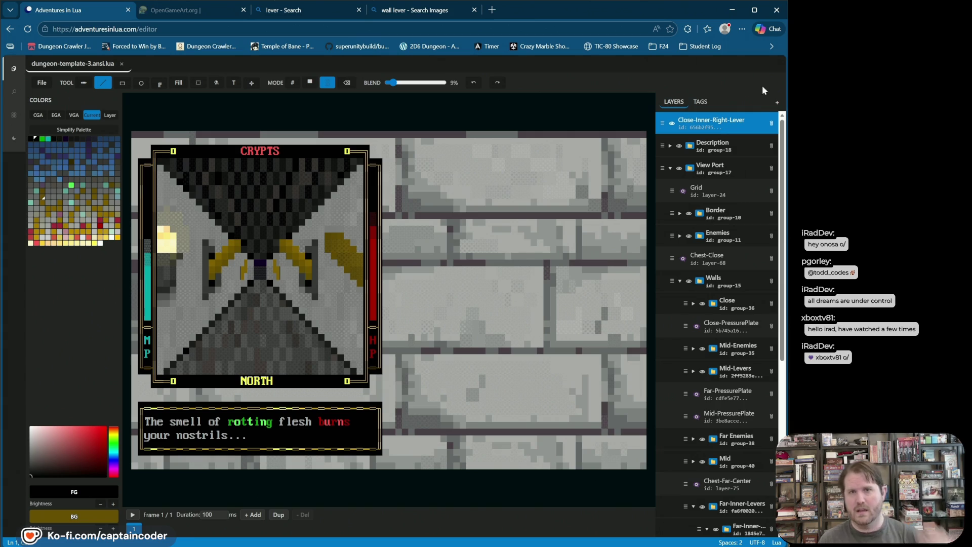
# Step: Toggle the Close-Inner-Right-Lever layer off and on, then undo two recent lever changes
pyautogui.click(744, 129)
pyautogui.click(672, 125)
pyautogui.click(673, 125)
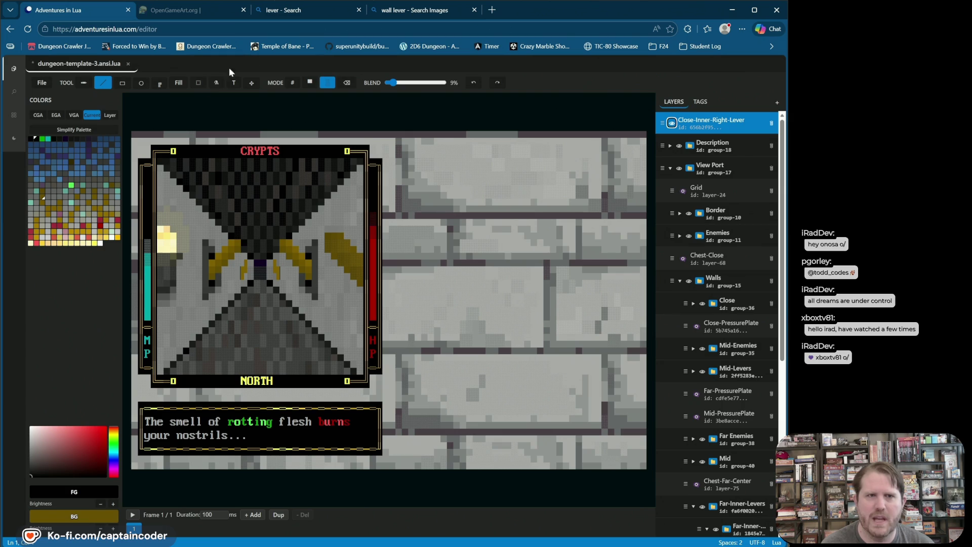
pyautogui.click(309, 82)
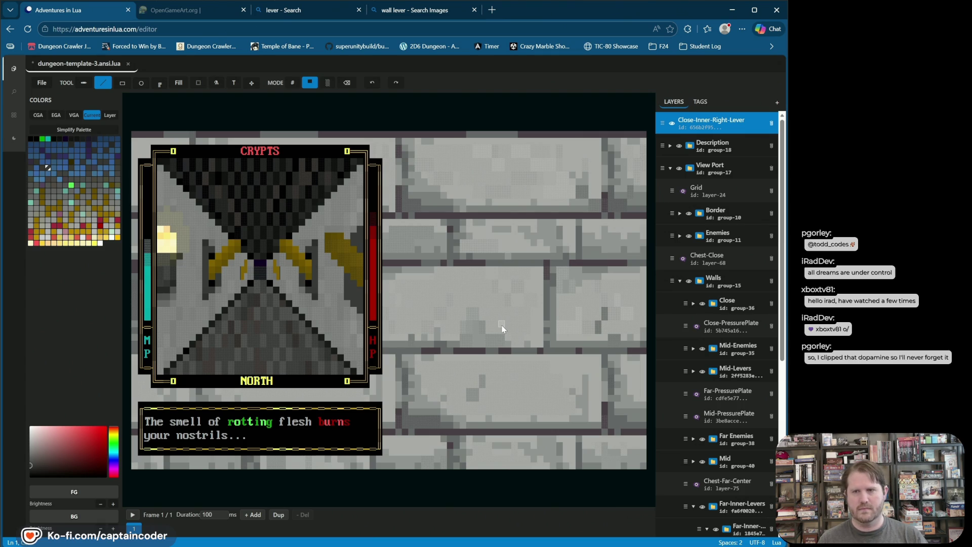
pyautogui.click(371, 83)
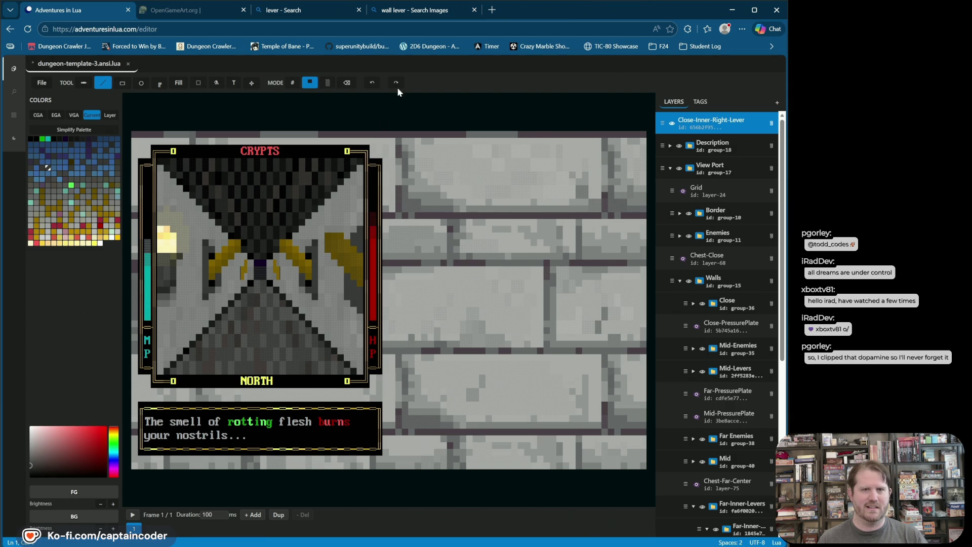
pyautogui.click(373, 82)
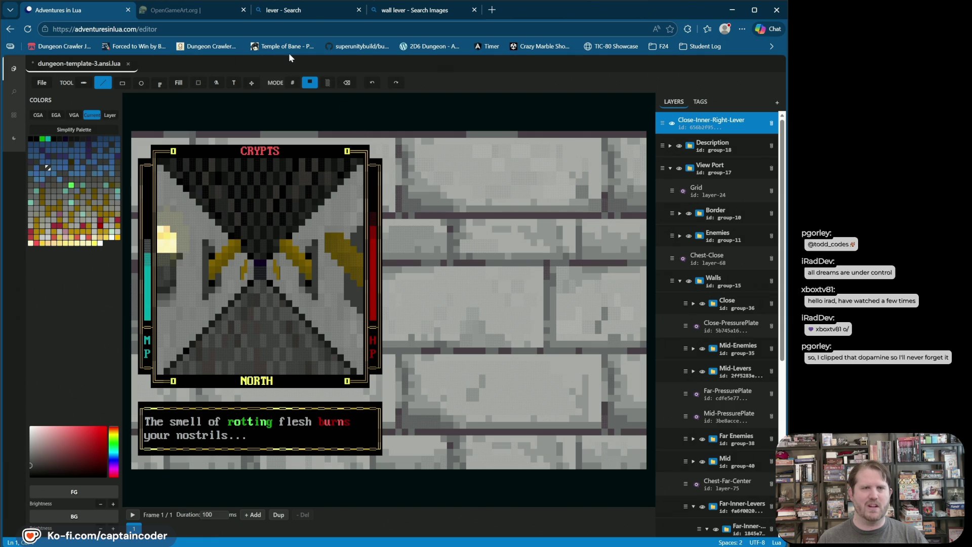
# Step: Paint lever cells black, undo the last one, and toggle the layer's visibility to check
pyautogui.click(36, 139)
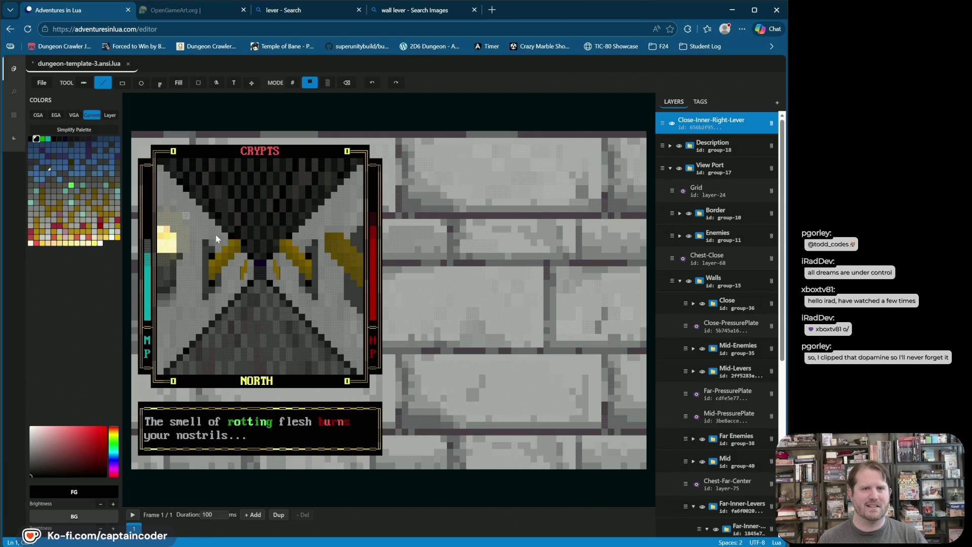
pyautogui.click(355, 288)
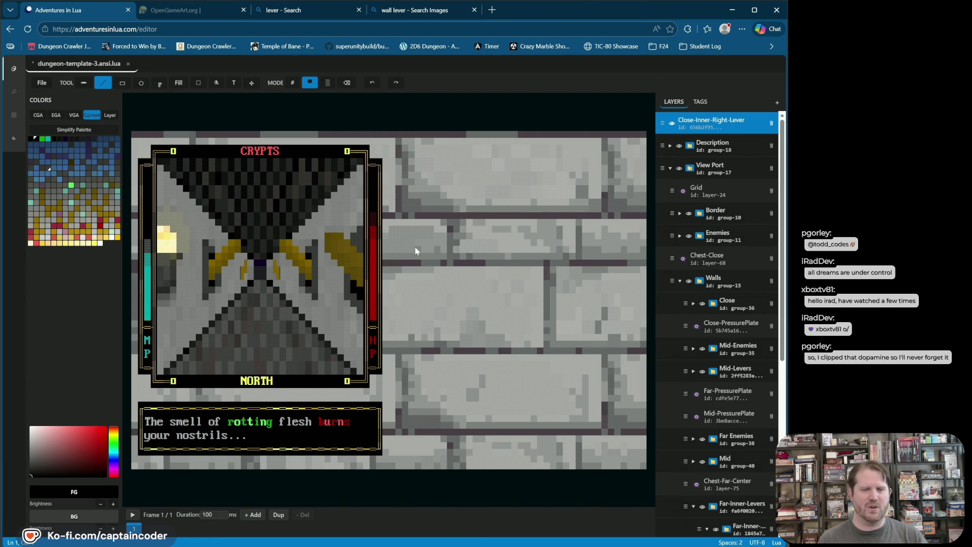
pyautogui.click(362, 249)
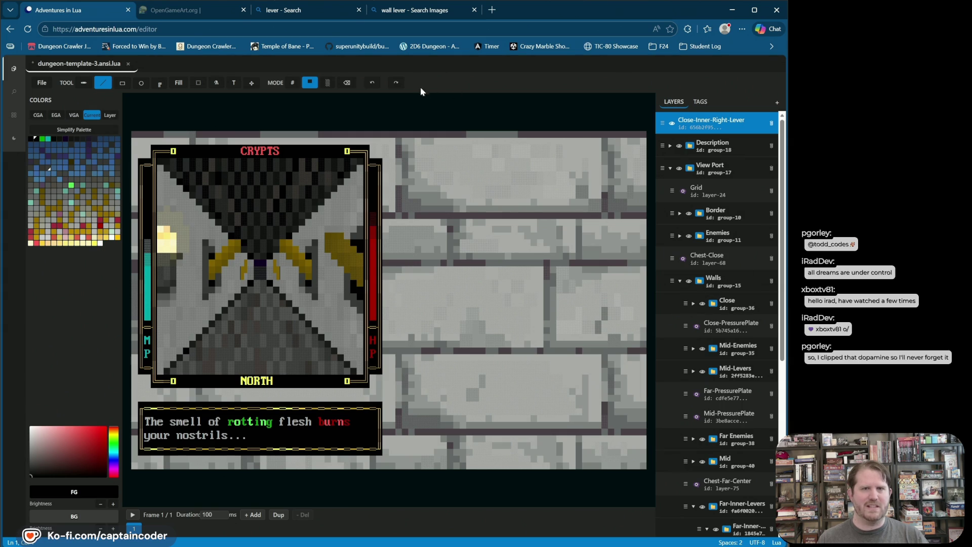
pyautogui.click(377, 84)
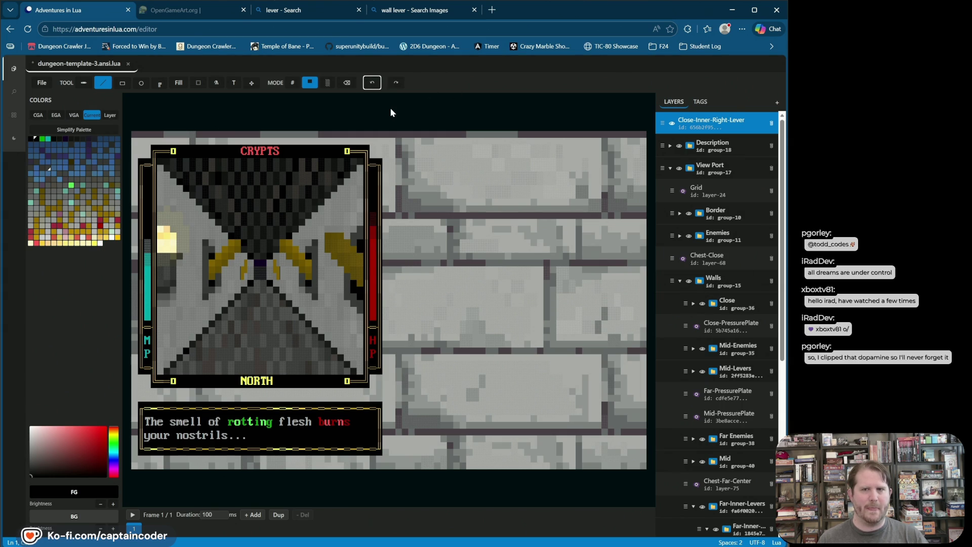
pyautogui.click(672, 124)
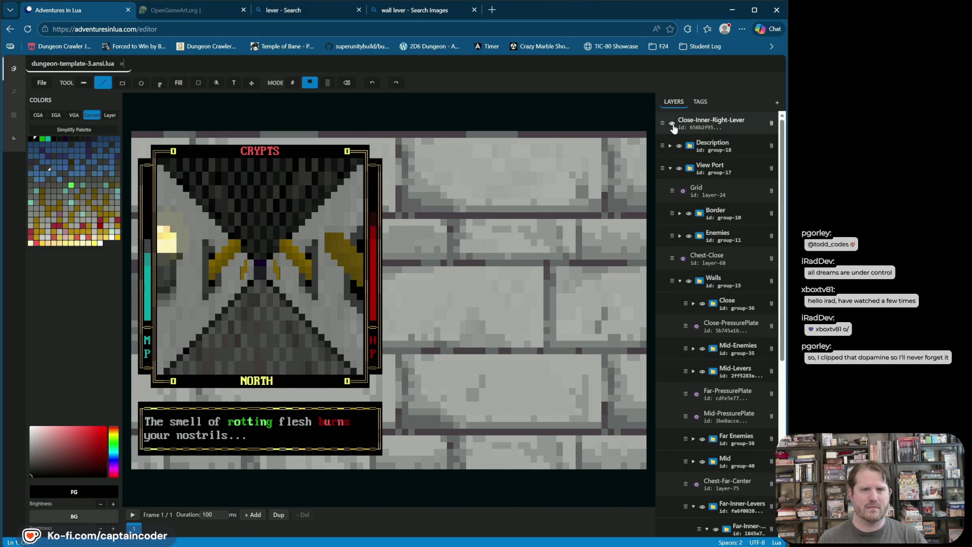
pyautogui.click(672, 123)
pyautogui.click(672, 124)
pyautogui.click(672, 124)
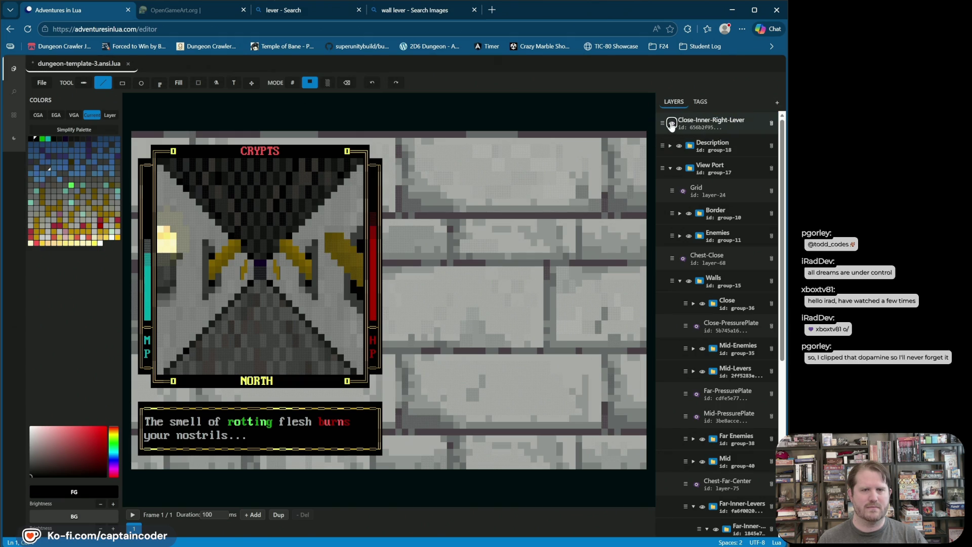
# Step: Group the lever layer into a new folder named Close-Inner-Right-Lever
pyautogui.rightClick(726, 123)
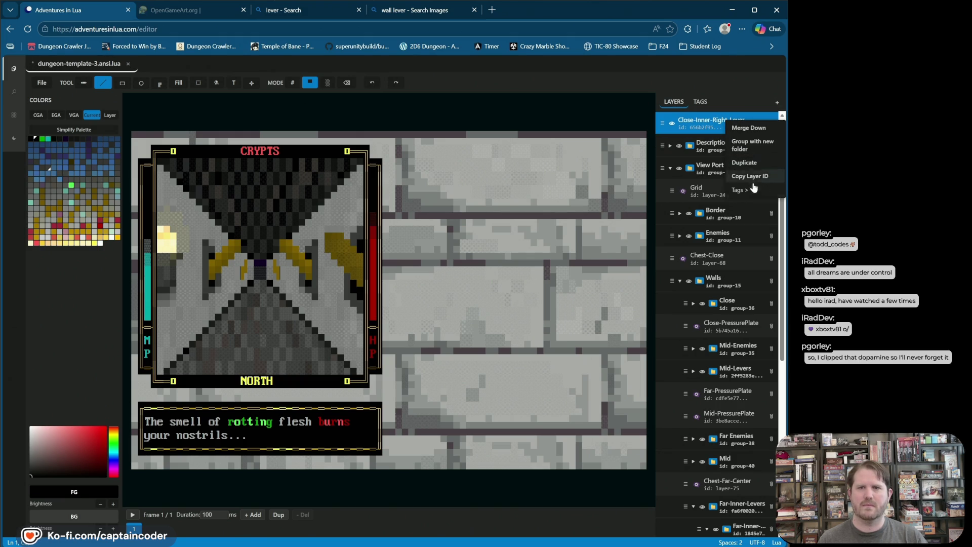
pyautogui.click(692, 124)
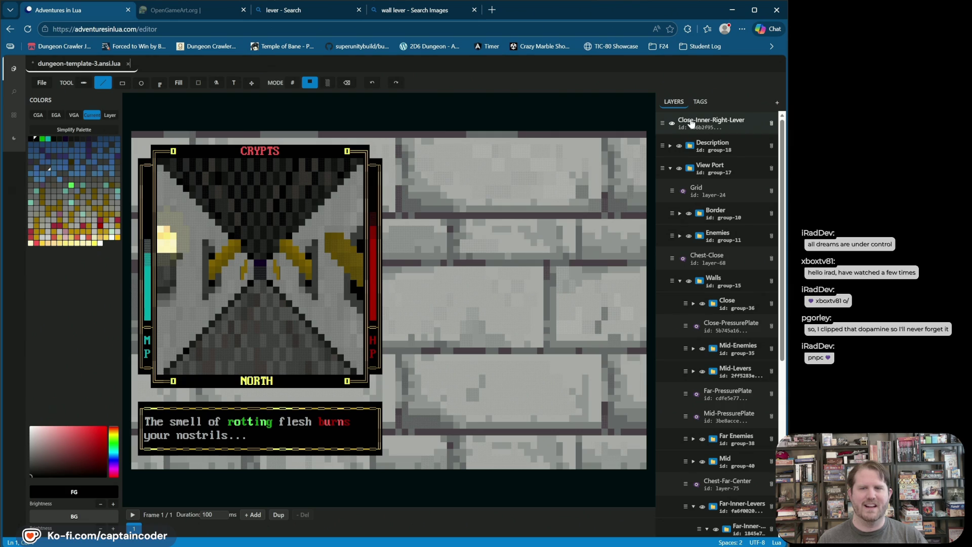
pyautogui.rightClick(692, 124)
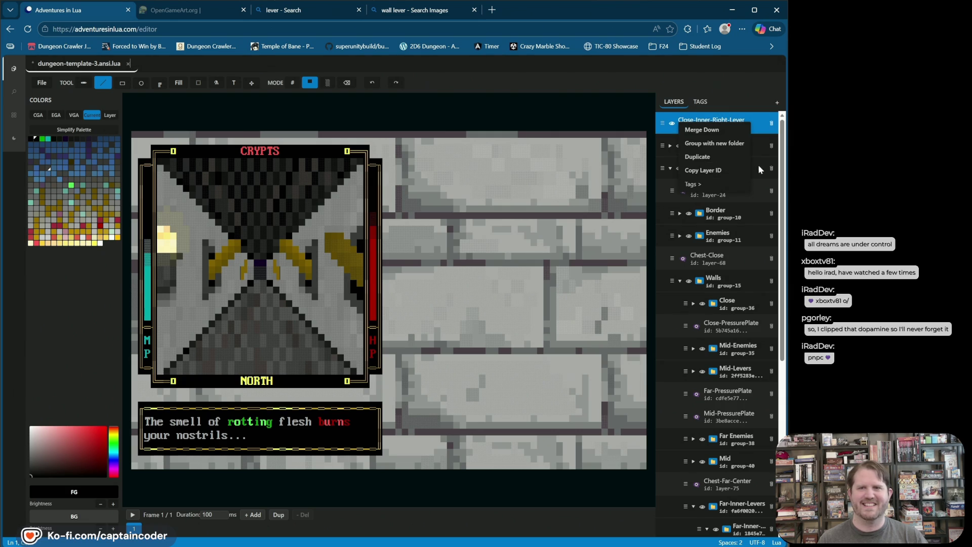
pyautogui.click(715, 144)
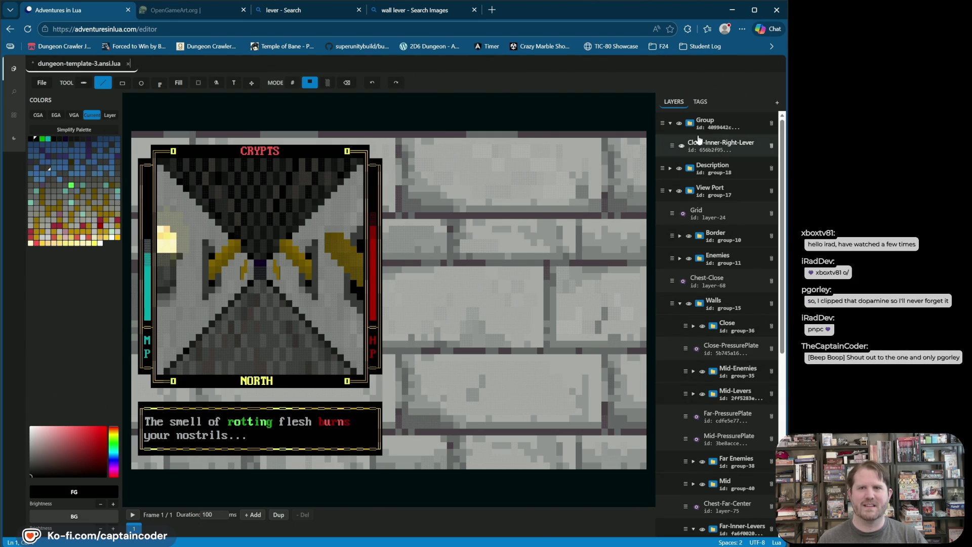
pyautogui.click(698, 138)
pyautogui.doubleClick(705, 122)
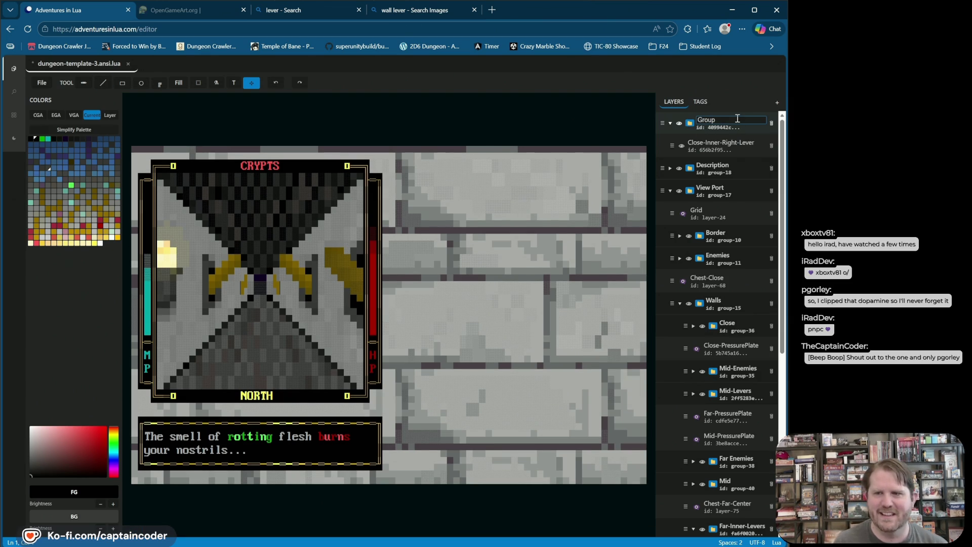
pyautogui.doubleClick(738, 119)
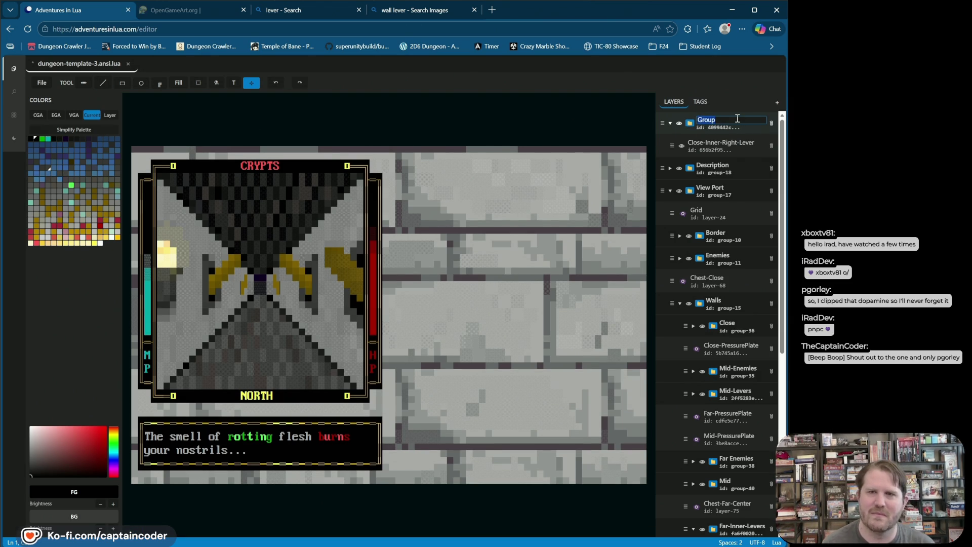
pyautogui.write('Close-Inner')
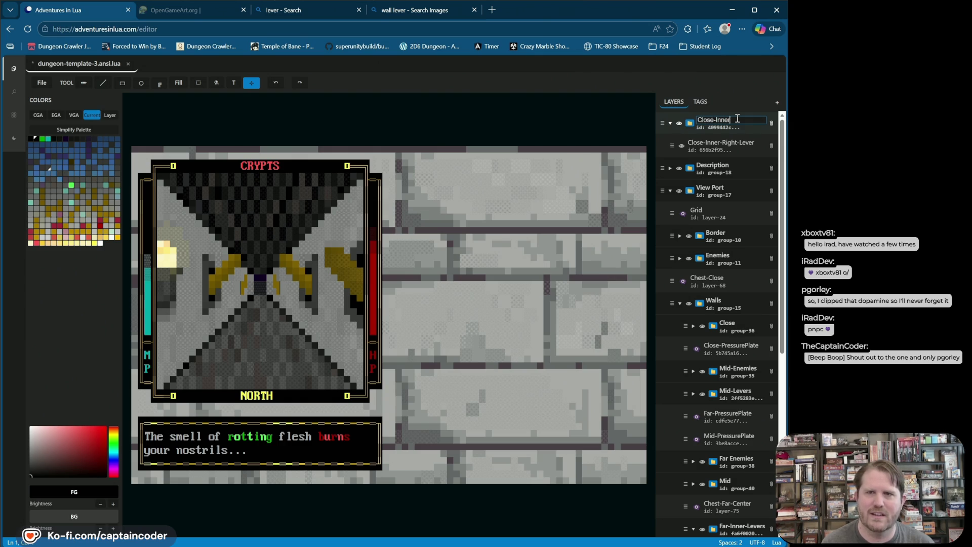
pyautogui.write('-Right-Lever')
pyautogui.press('Return')
# Step: Toggle the lever layer's visibility to compare, then select it inside the folder
pyautogui.click(681, 146)
pyautogui.click(682, 146)
pyautogui.click(681, 147)
pyautogui.click(681, 147)
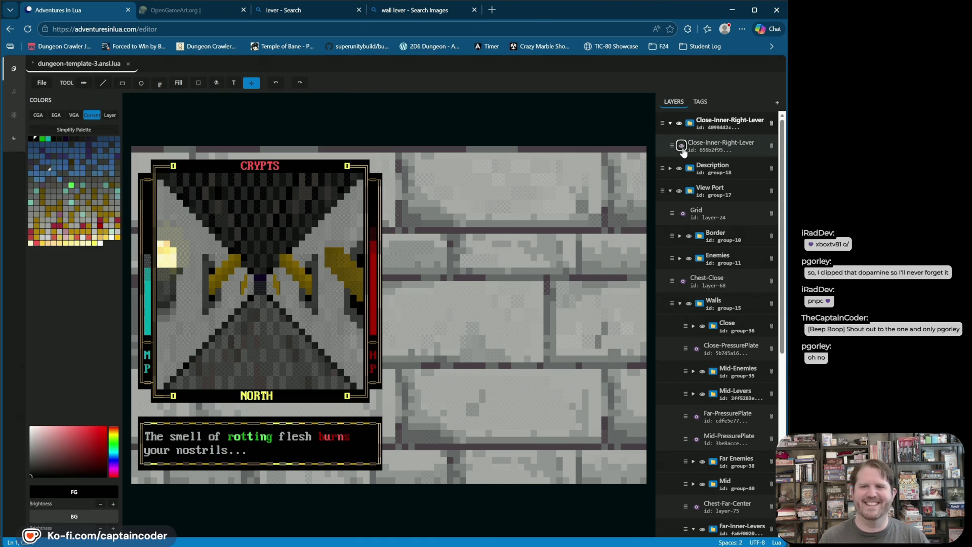
pyautogui.click(682, 146)
pyautogui.click(682, 147)
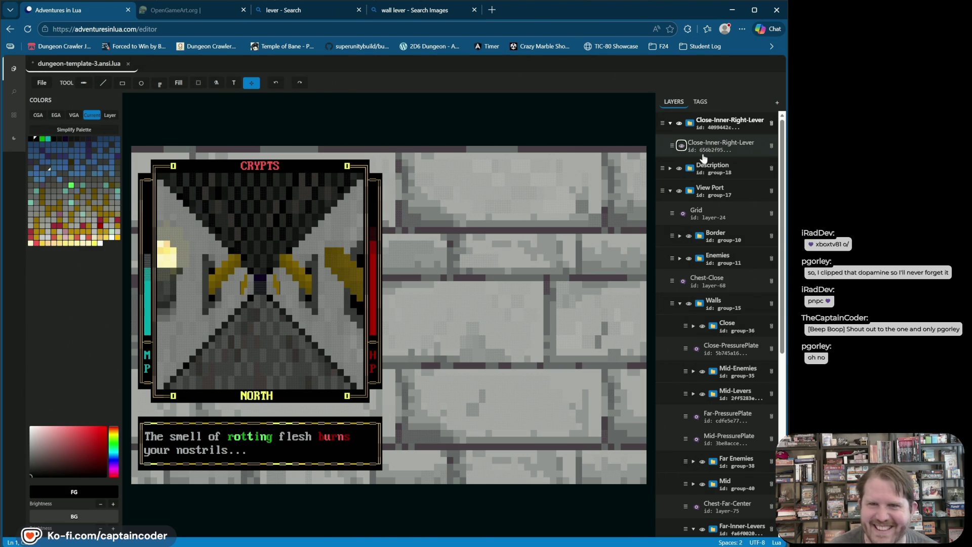
pyautogui.click(713, 147)
pyautogui.doubleClick(712, 144)
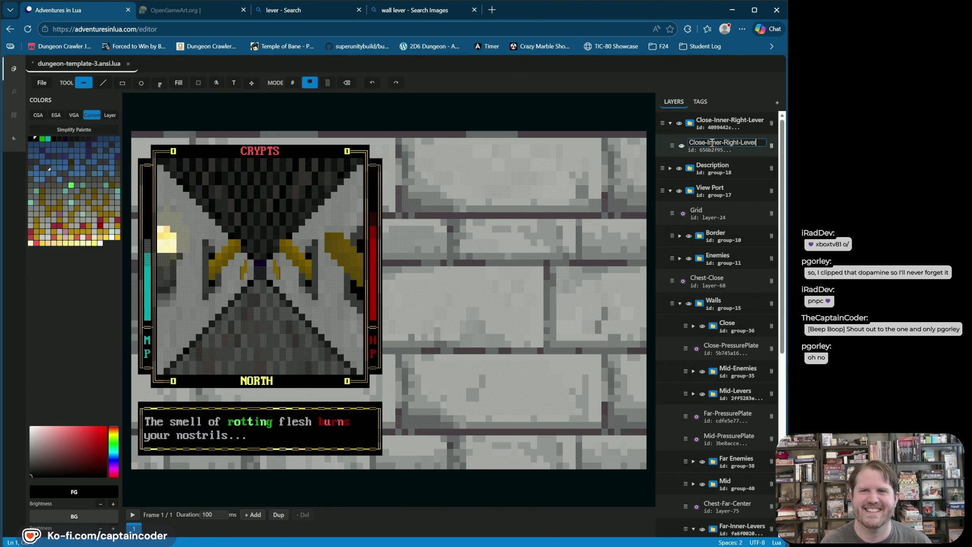
# Step: Duplicate the lever layer inside the folder and select the new copy
pyautogui.rightClick(737, 151)
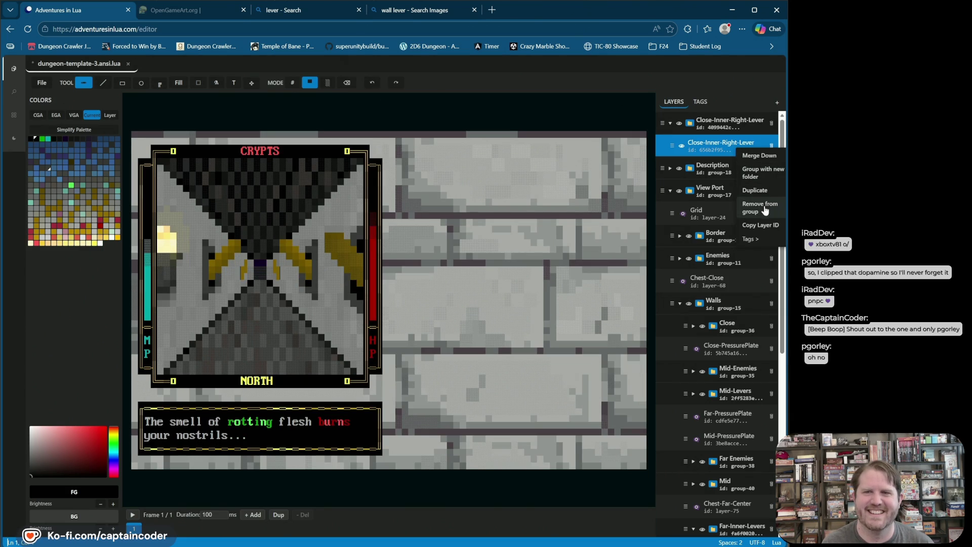
pyautogui.click(759, 192)
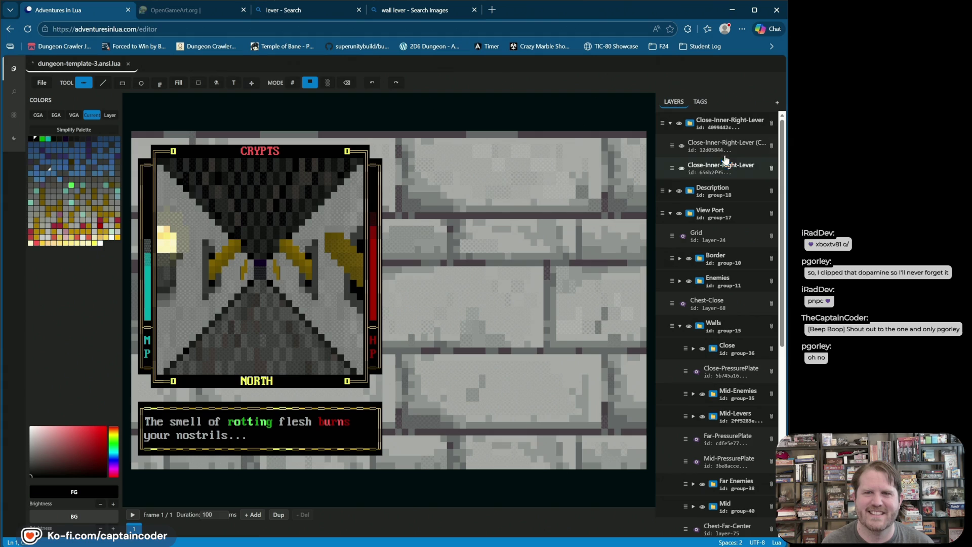
pyautogui.click(709, 148)
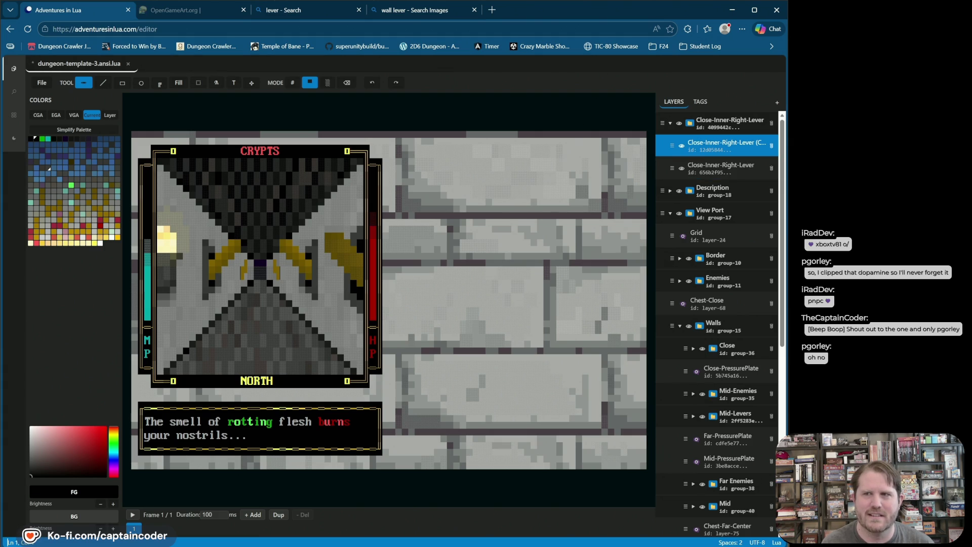
pyautogui.moveTo(787, 69); pyautogui.dragTo(553, 70)
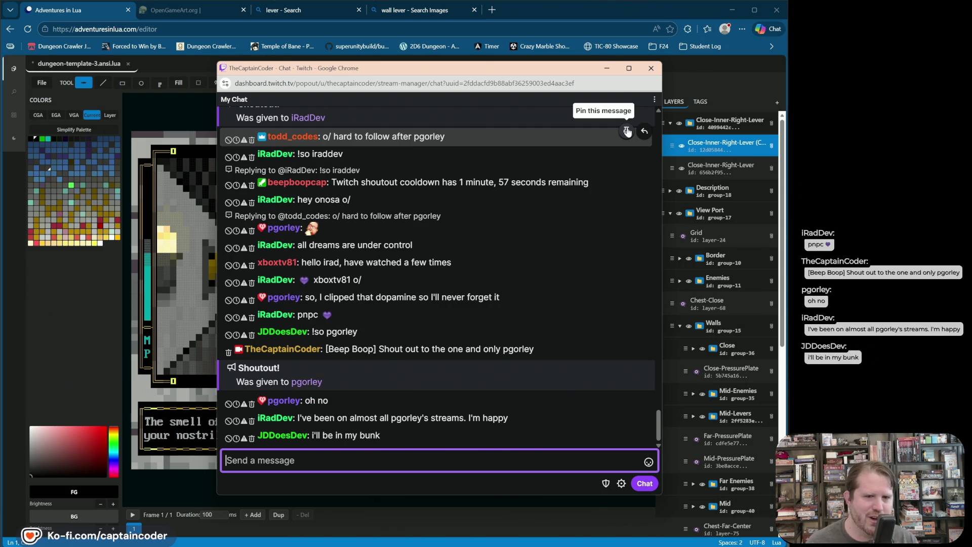
# Step: Drag the Twitch chat pop-out off to the right, clear of the dungeon canvas
pyautogui.moveTo(540, 67); pyautogui.dragTo(552, 70)
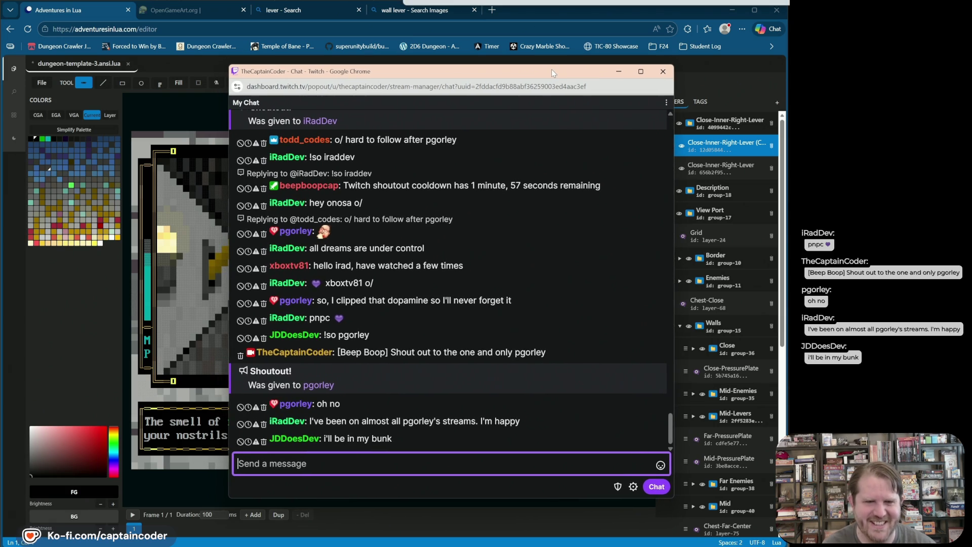
pyautogui.moveTo(551, 69); pyautogui.dragTo(789, 50)
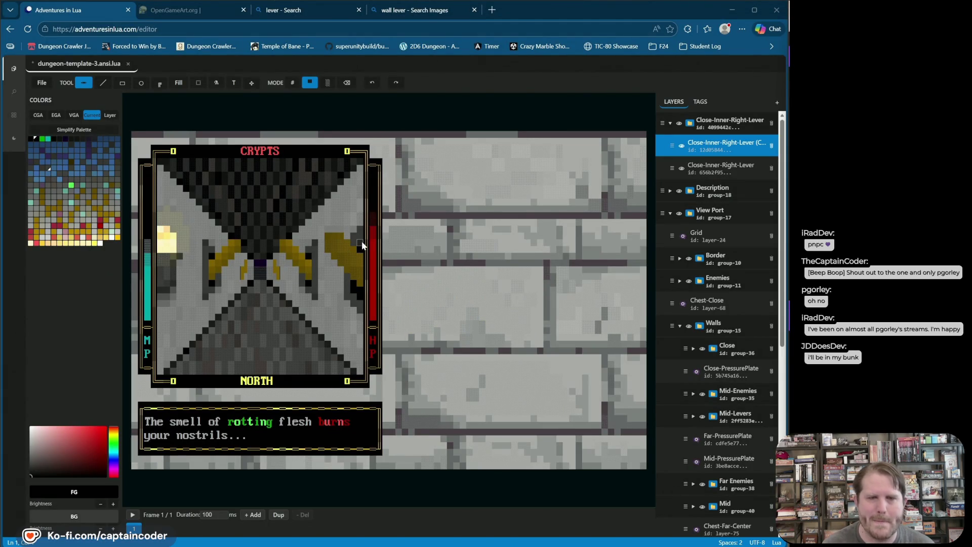
# Step: Try a line stroke near the lever, undo it, and hide the original lever layer
pyautogui.click(100, 85)
pyautogui.keyDown('alt'); pyautogui.click(348, 290); pyautogui.keyUp('alt')
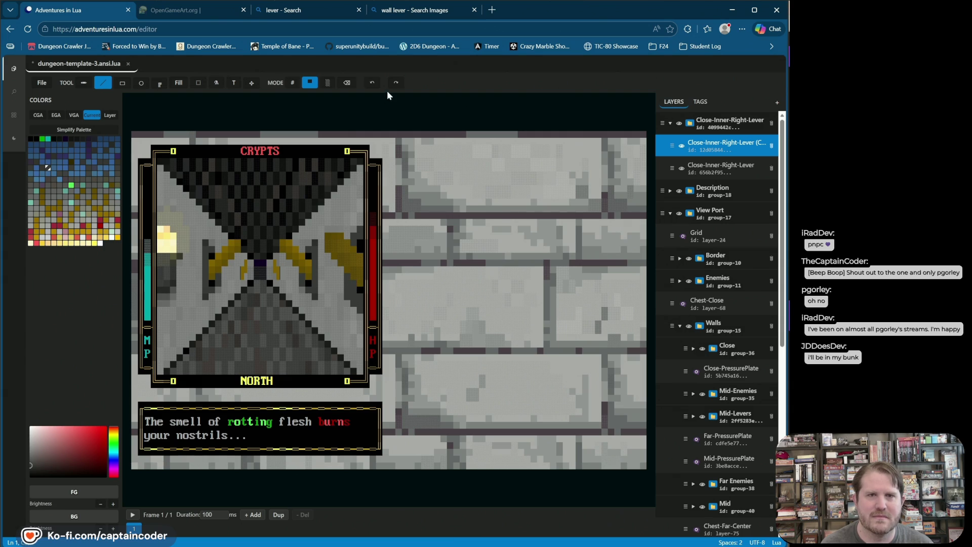
pyautogui.click(371, 83)
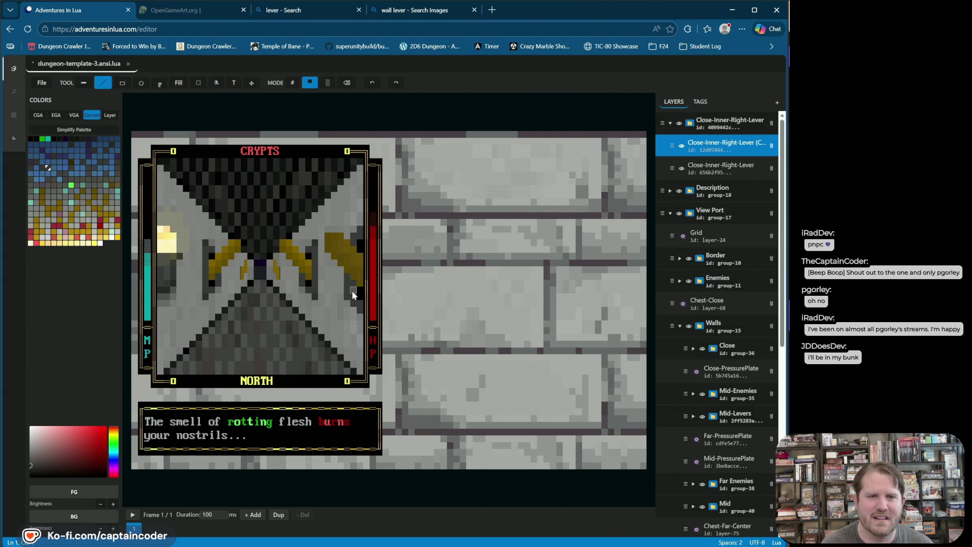
pyautogui.click(347, 83)
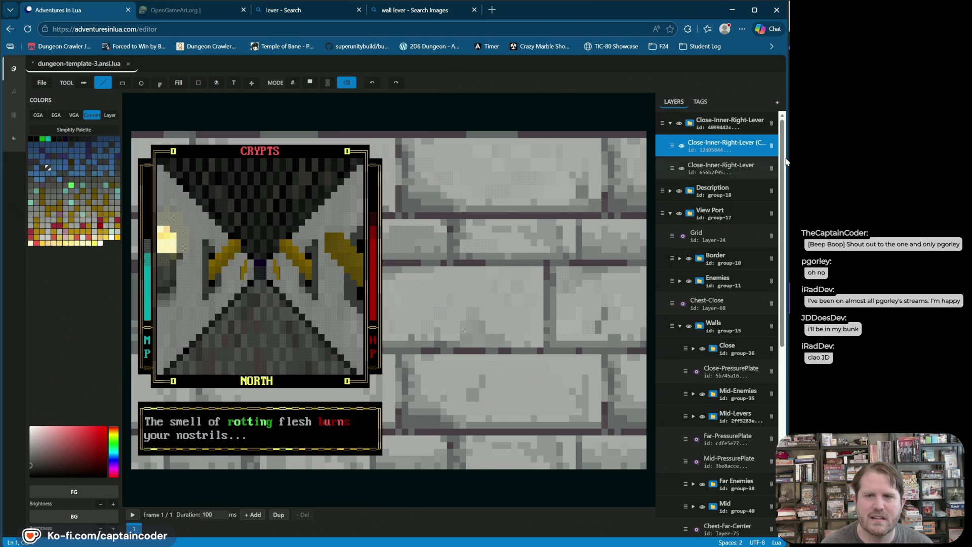
pyautogui.click(682, 170)
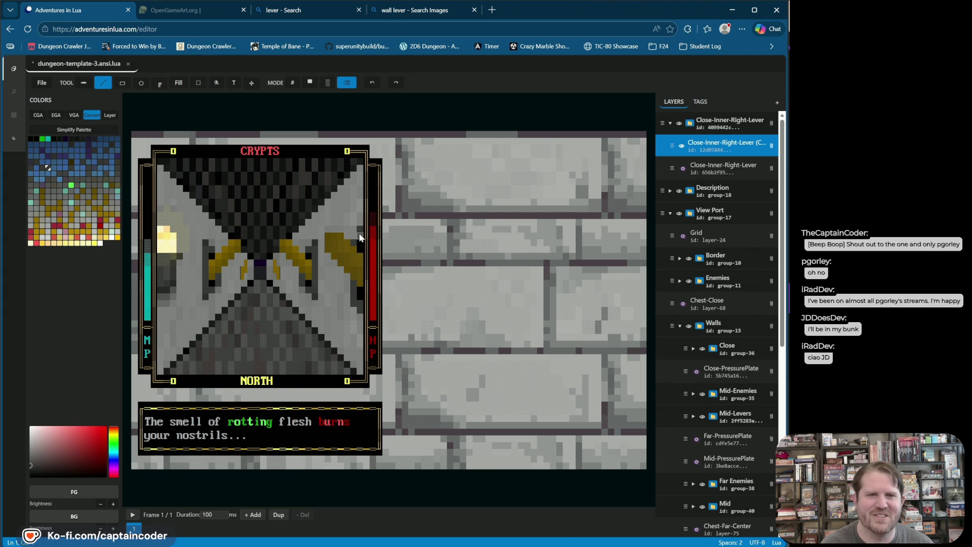
# Step: Undo the last canvas change and save dungeon-template-3.ansi.lua
pyautogui.click(311, 83)
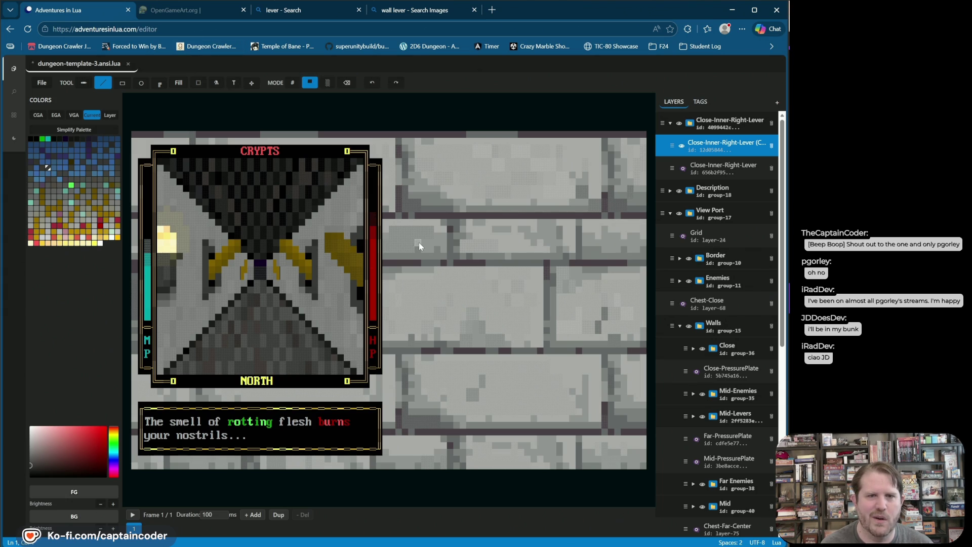
pyautogui.click(371, 84)
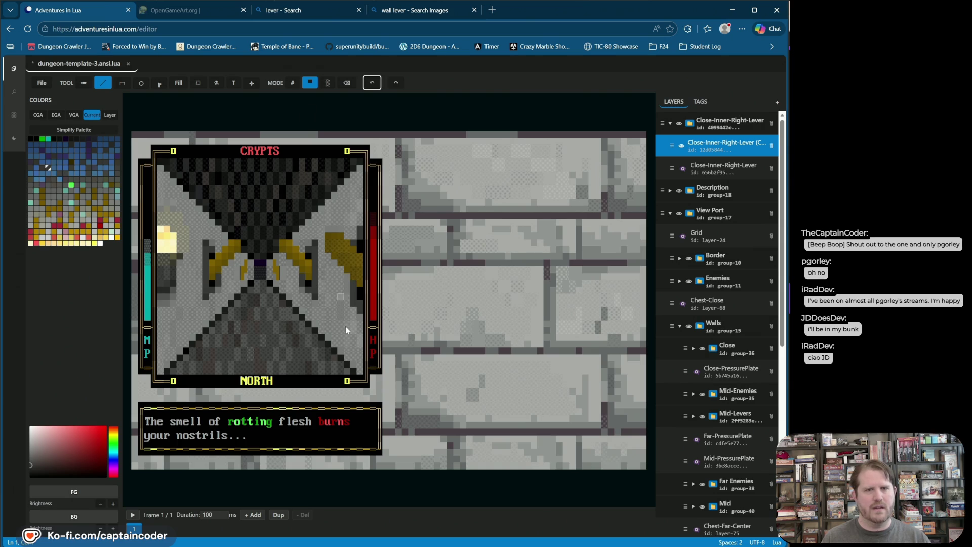
pyautogui.click(359, 302)
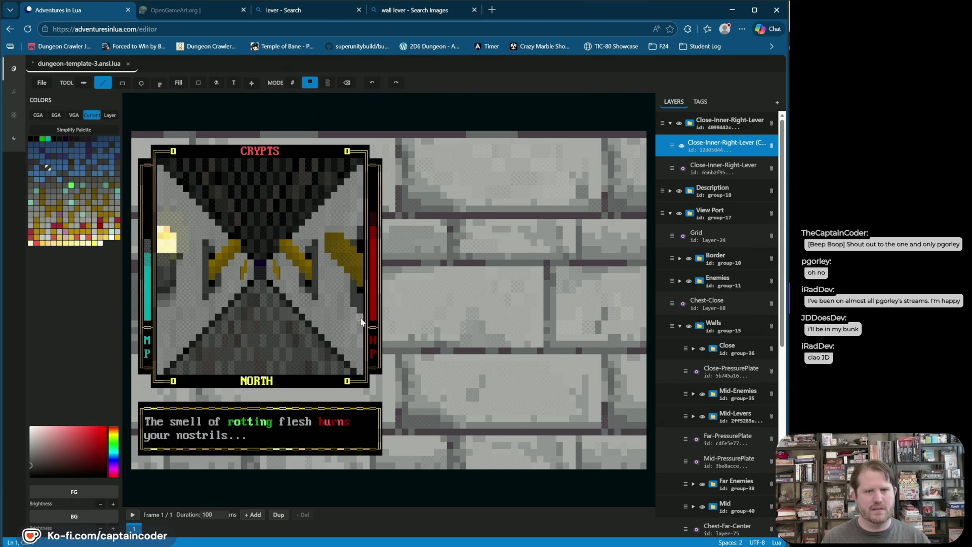
pyautogui.click(351, 82)
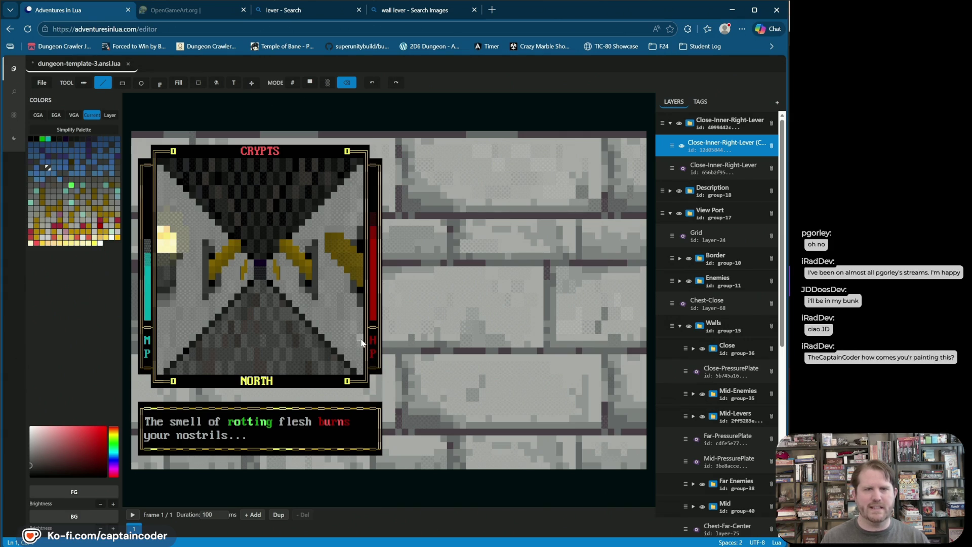
pyautogui.hotkey('ctrl', 's')
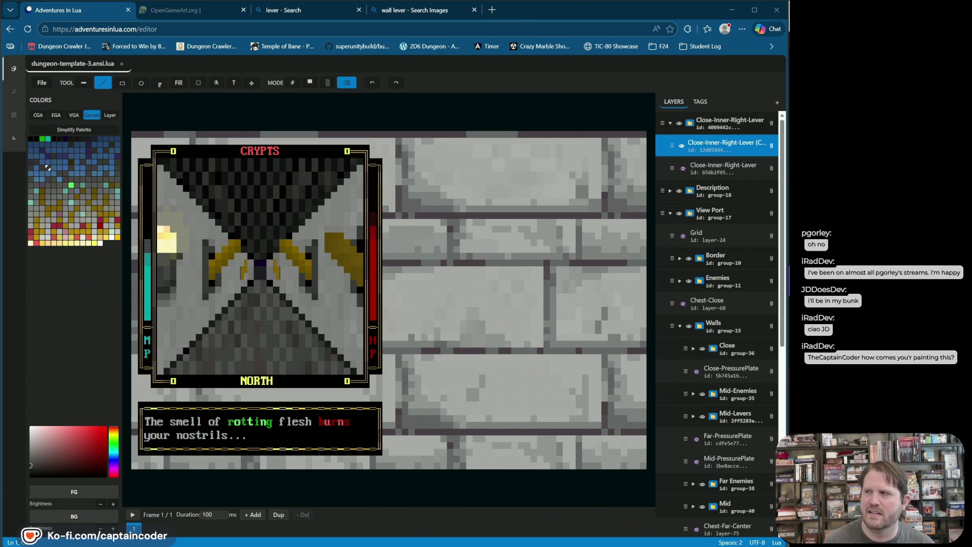
pyautogui.moveTo(788, 152)
pyautogui.mouseDown()
pyautogui.moveTo(258, 107)
pyautogui.moveTo(296, 102)
pyautogui.moveTo(277, 93)
pyautogui.mouseUp()
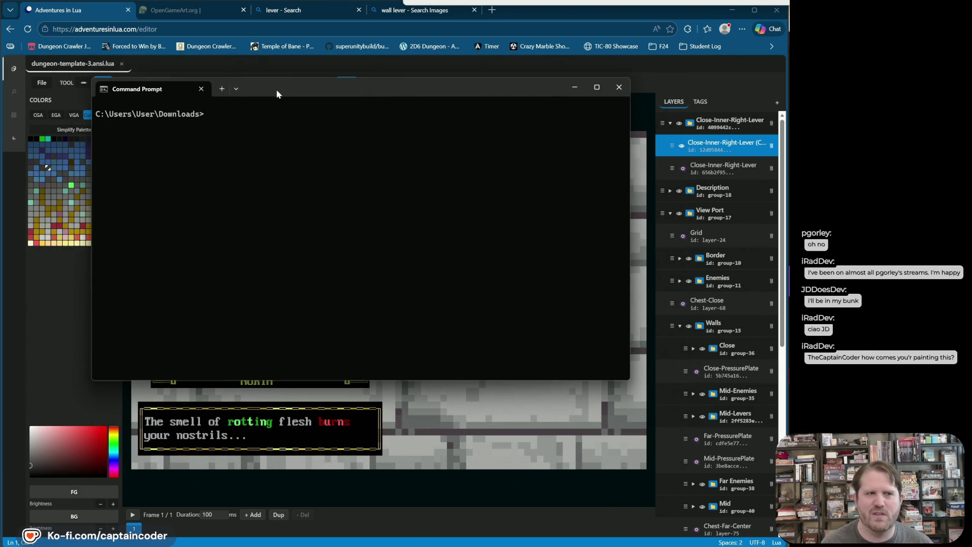
# Step: Clear the terminal and rerun the previous bash cyclops command to render the CRYPTS scene
pyautogui.write('cls')
pyautogui.press('Up')
pyautogui.press('Return')
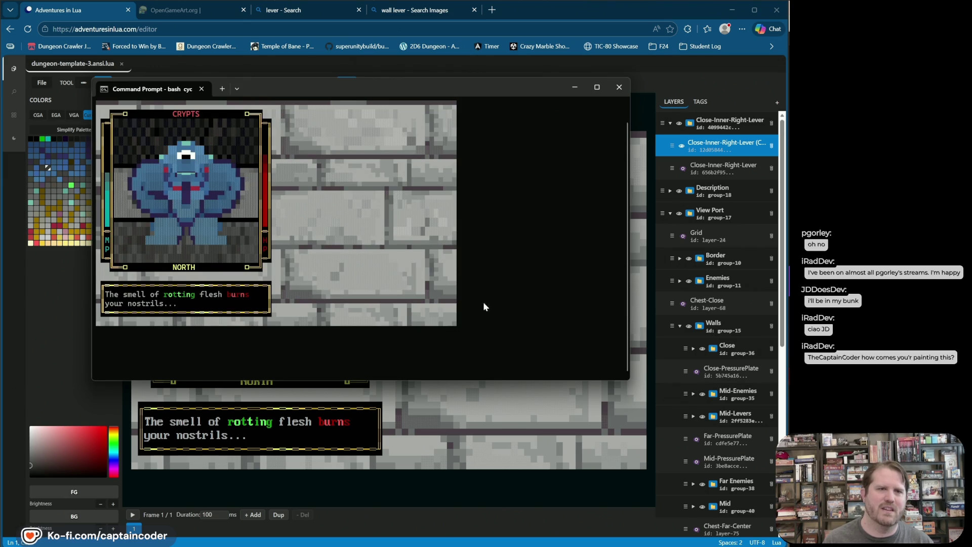